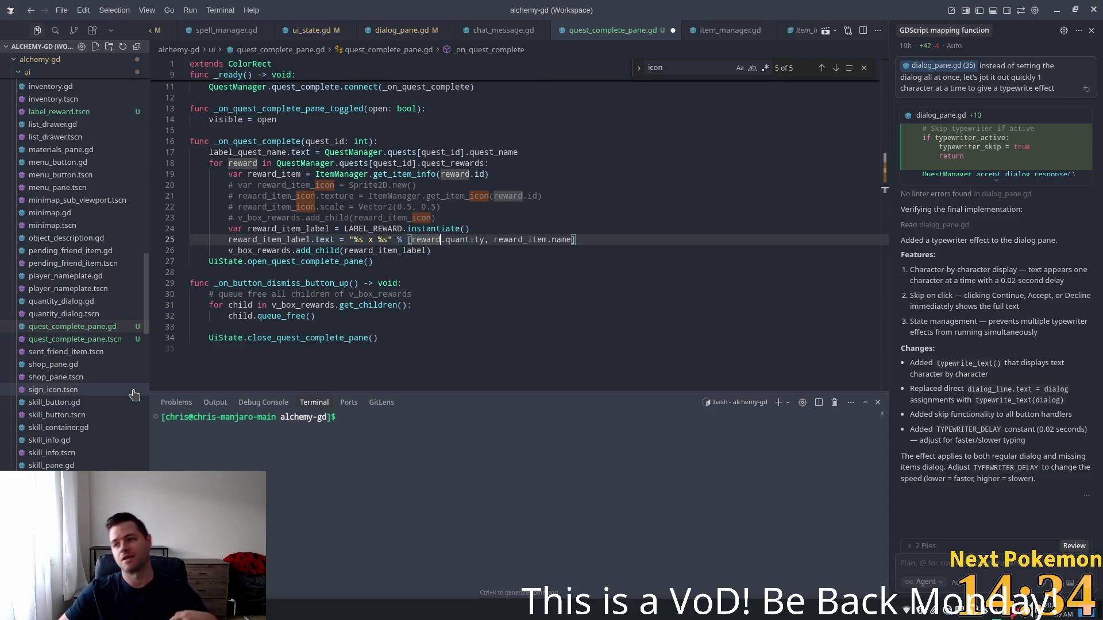
- Review the add_child call on line 26 in Cursor and save quest_complete_pane.gd
key(ctrl+alt+')
key(Escape)
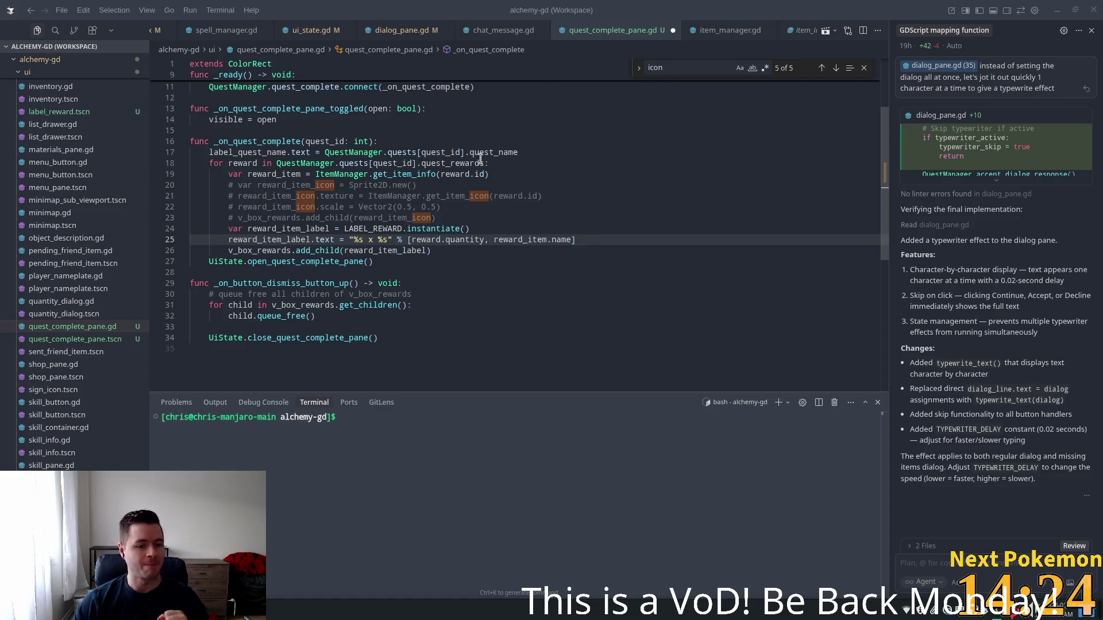
mouse_move(452, 175)
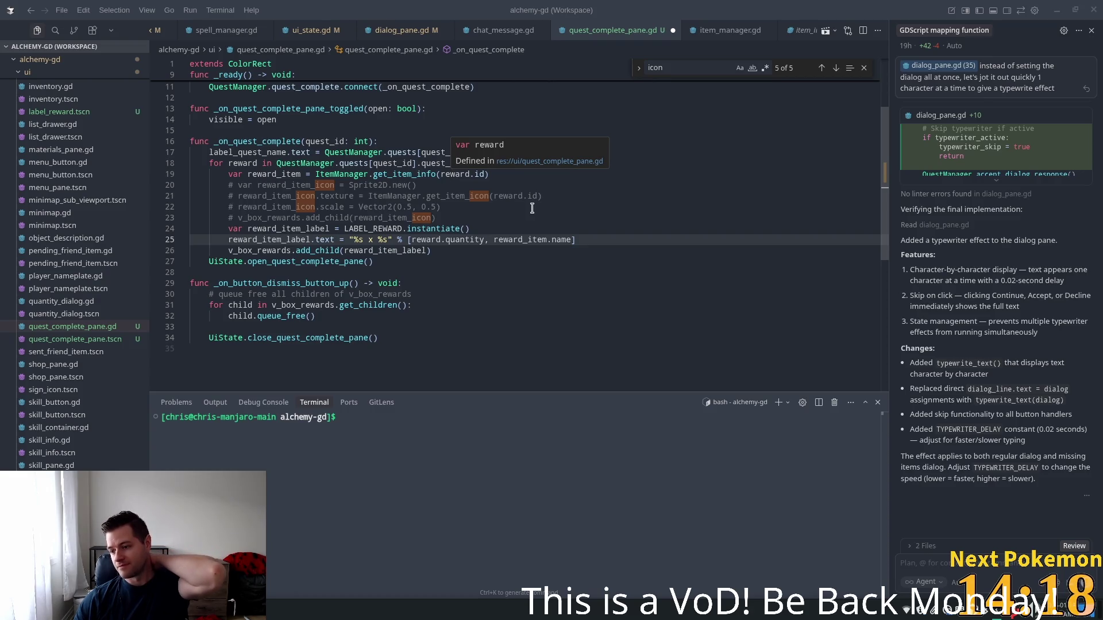
mouse_move(1100, 288)
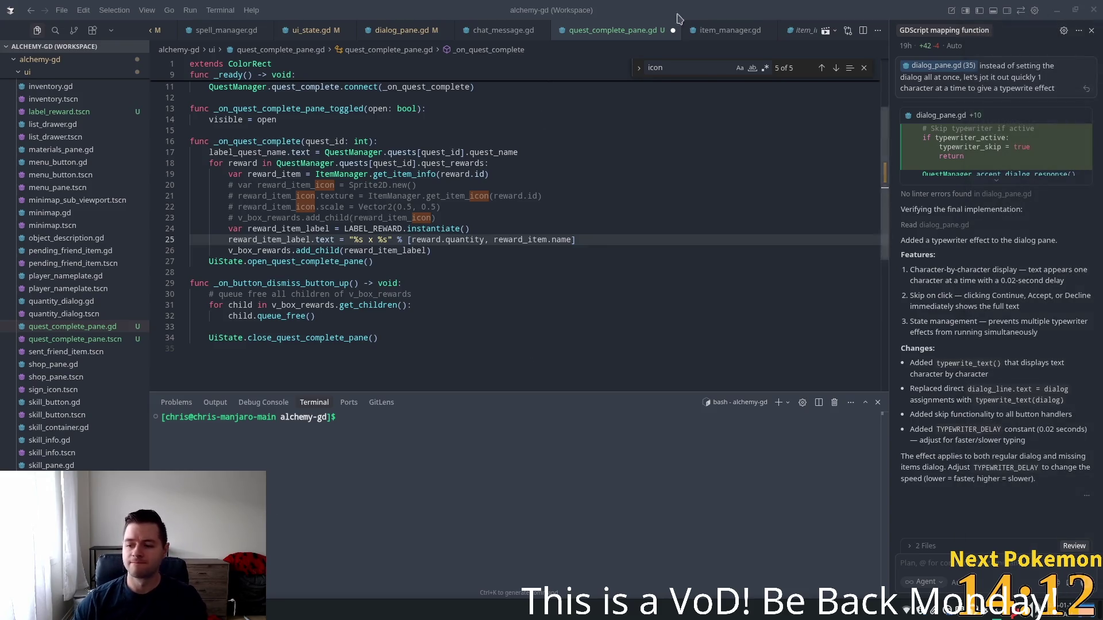
click(508, 250)
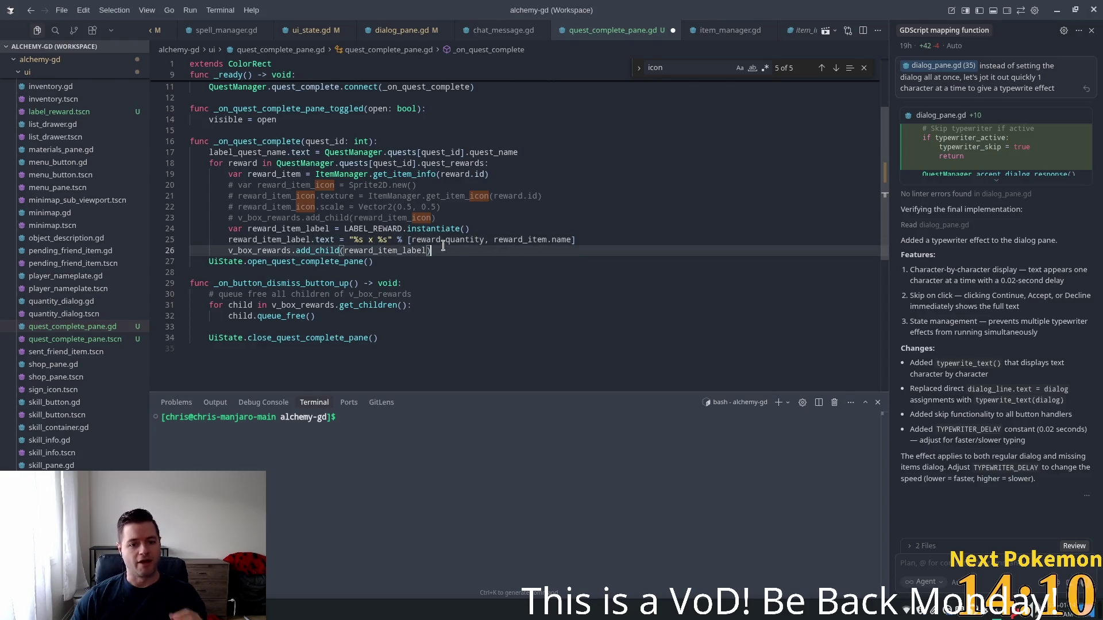
click(320, 250)
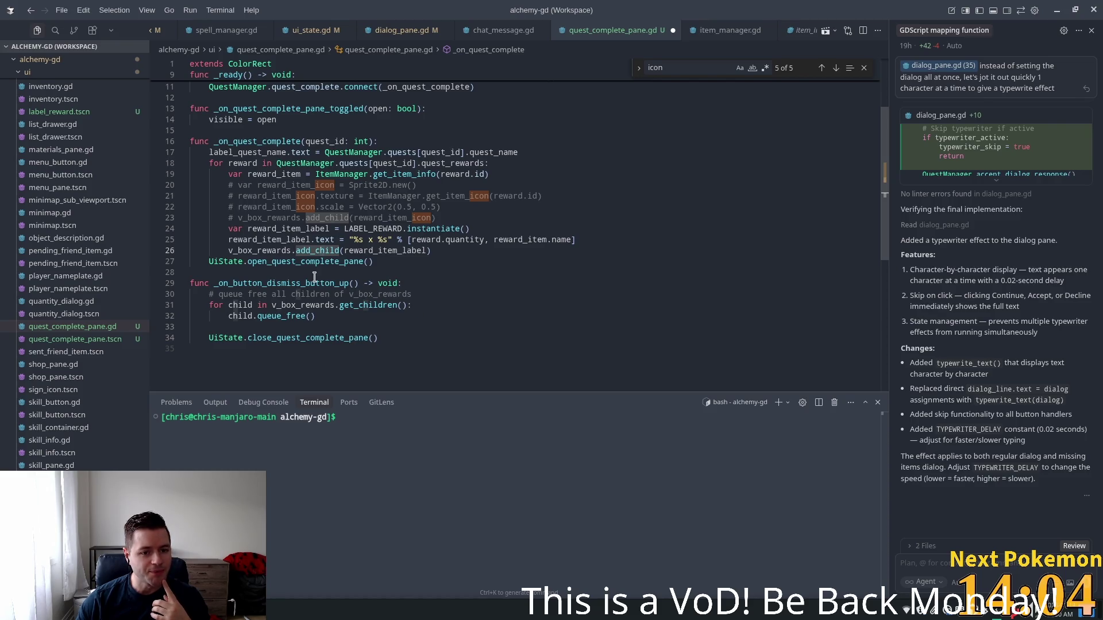
double_click(312, 252)
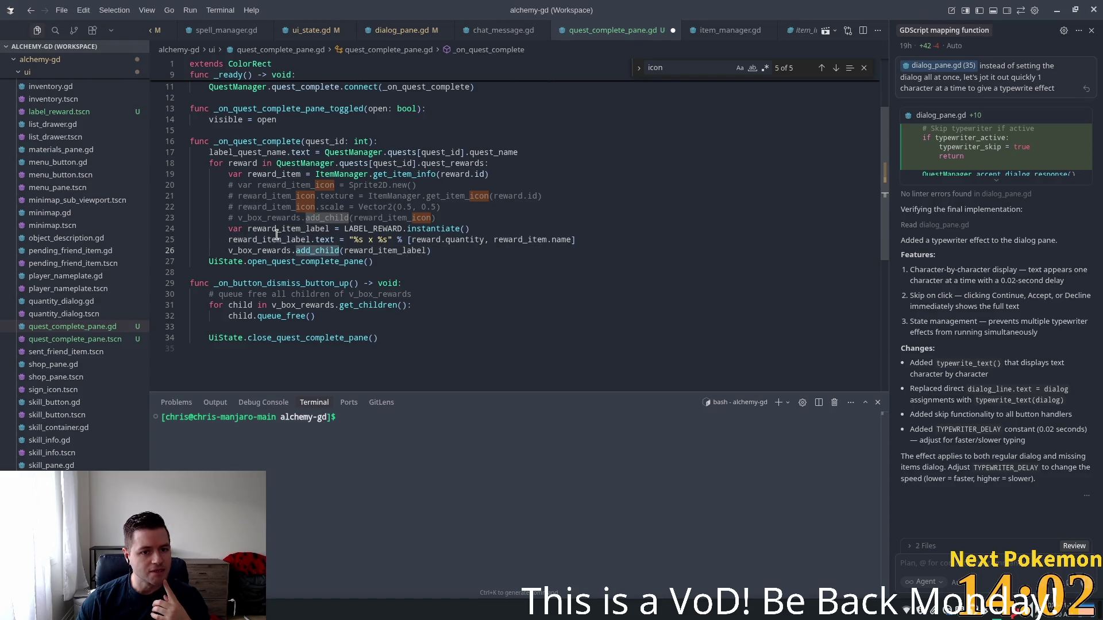
click(404, 168)
key(ctrl+s)
- Open the hud scene in Godot's 2D view, hide QuestCompletePane and save the scene
key(alt+Tab)
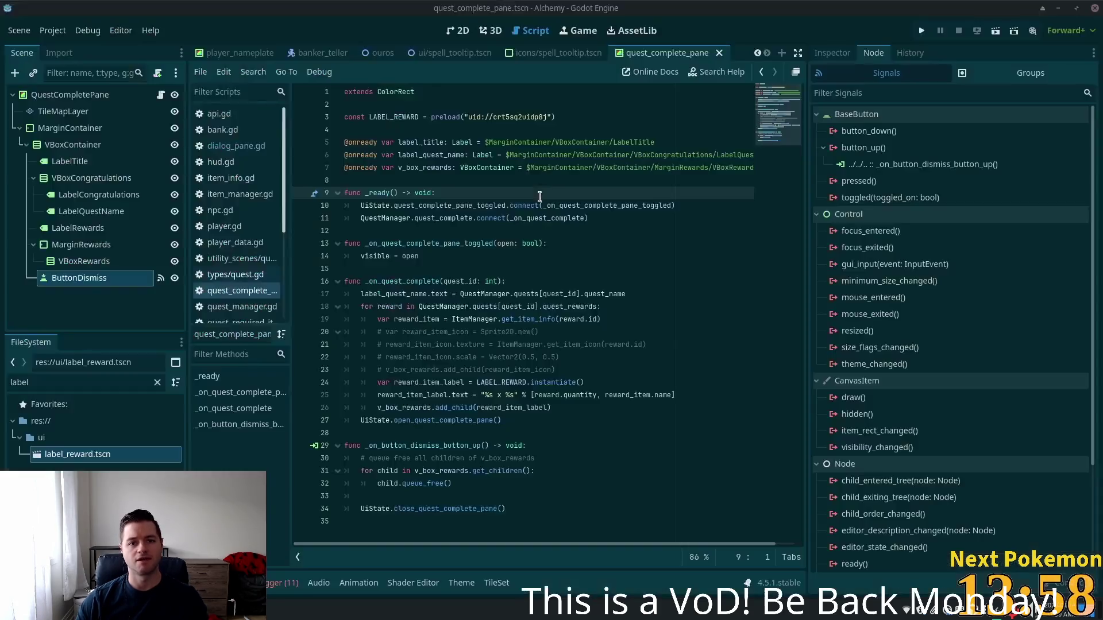
scroll(312, 54, up, 5)
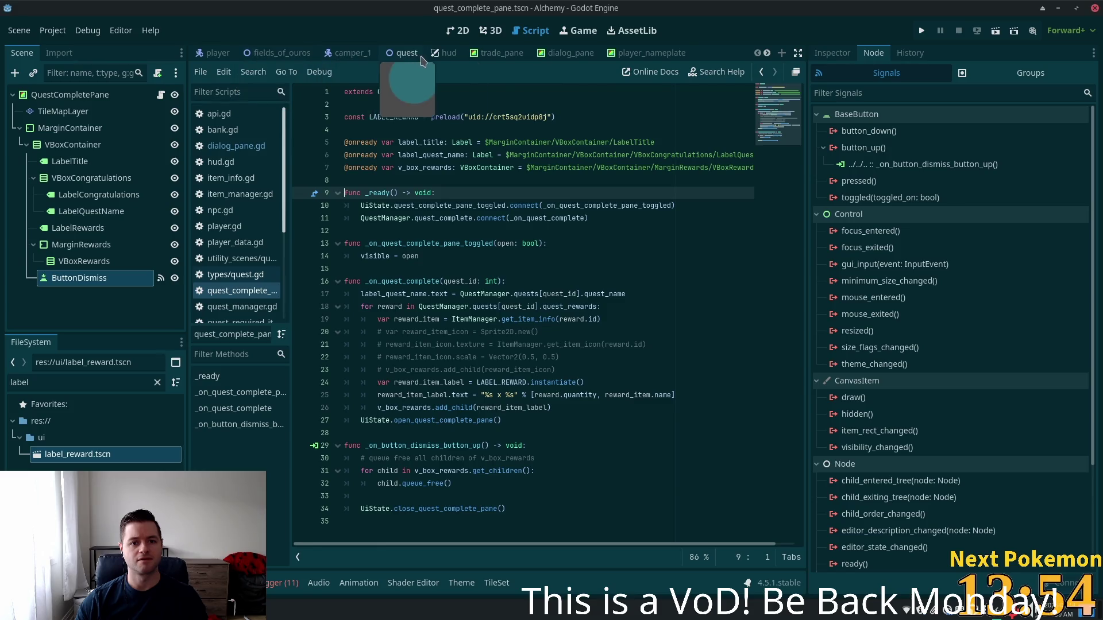
click(445, 52)
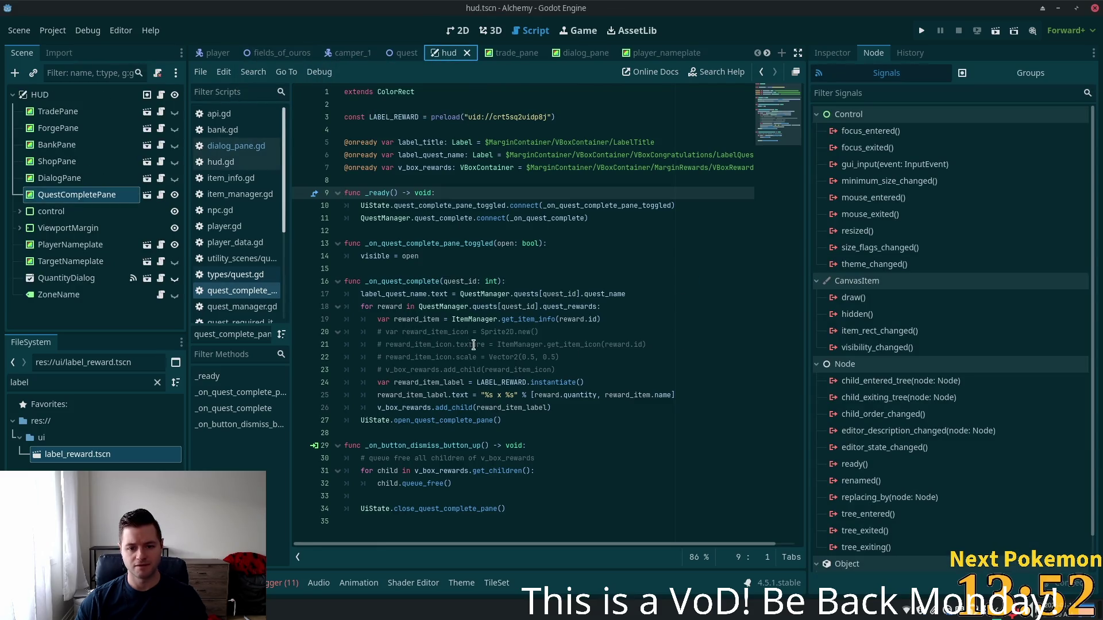
click(449, 33)
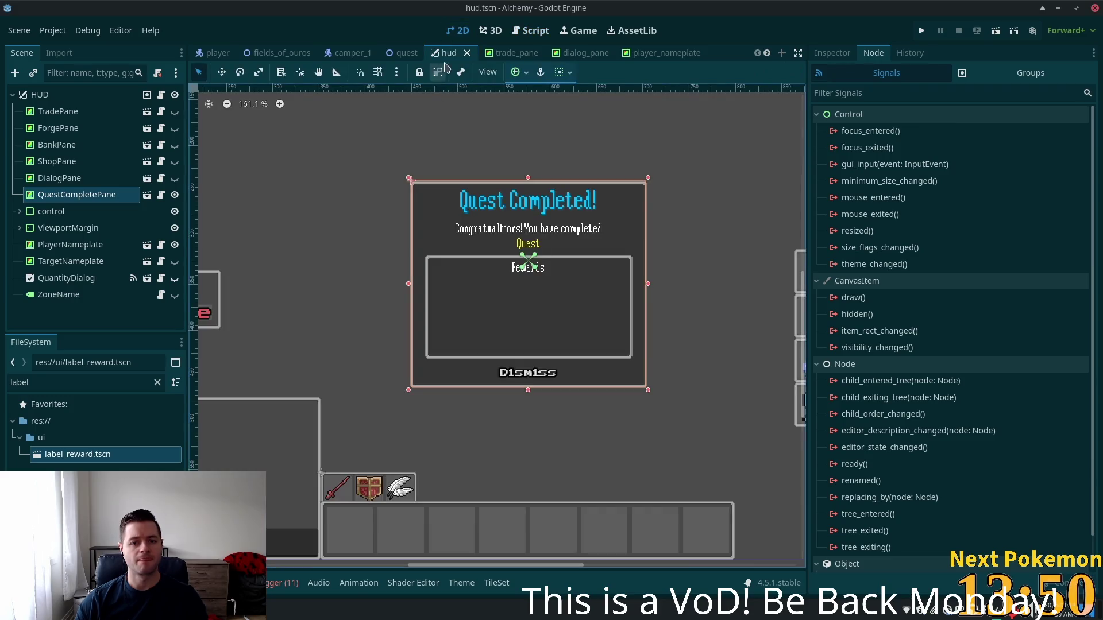
click(174, 195)
key(ctrl+s)
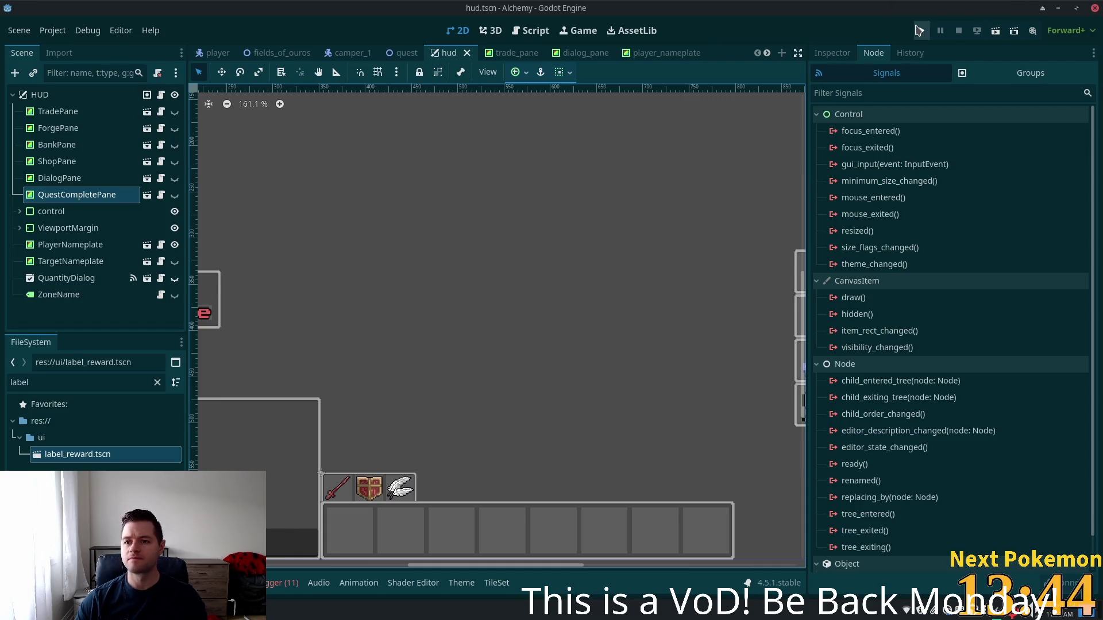
- Run the project, move a game window aside and walk the player left in the left window
click(921, 31)
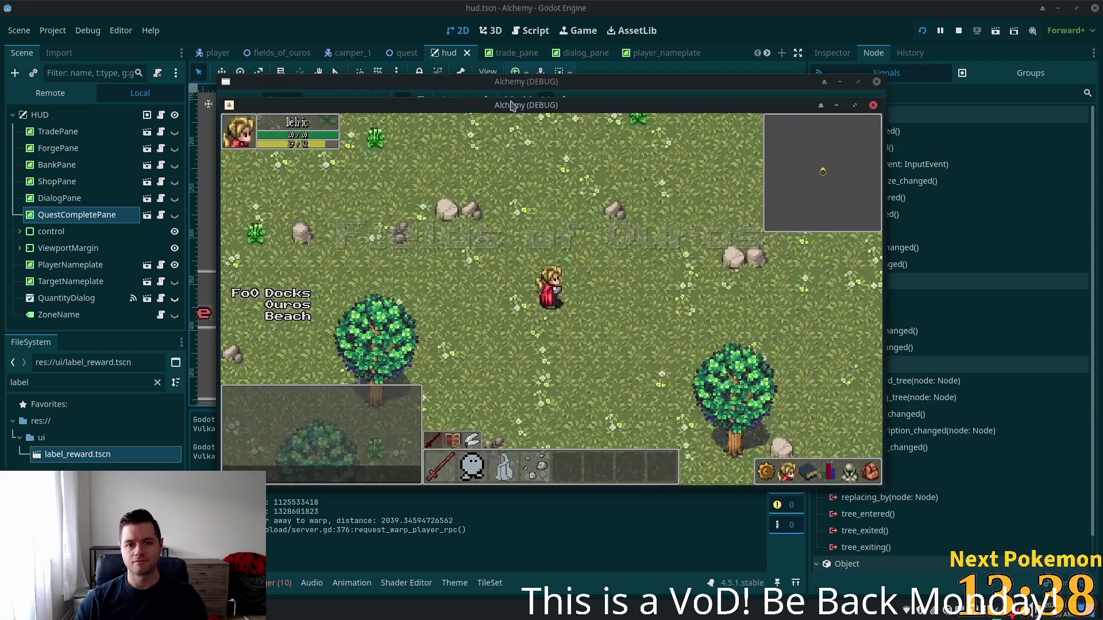
mouse_move(466, 106)
mouse_down()
mouse_move(312, 133)
mouse_move(635, 145)
mouse_move(668, 174)
mouse_up()
click(457, 265)
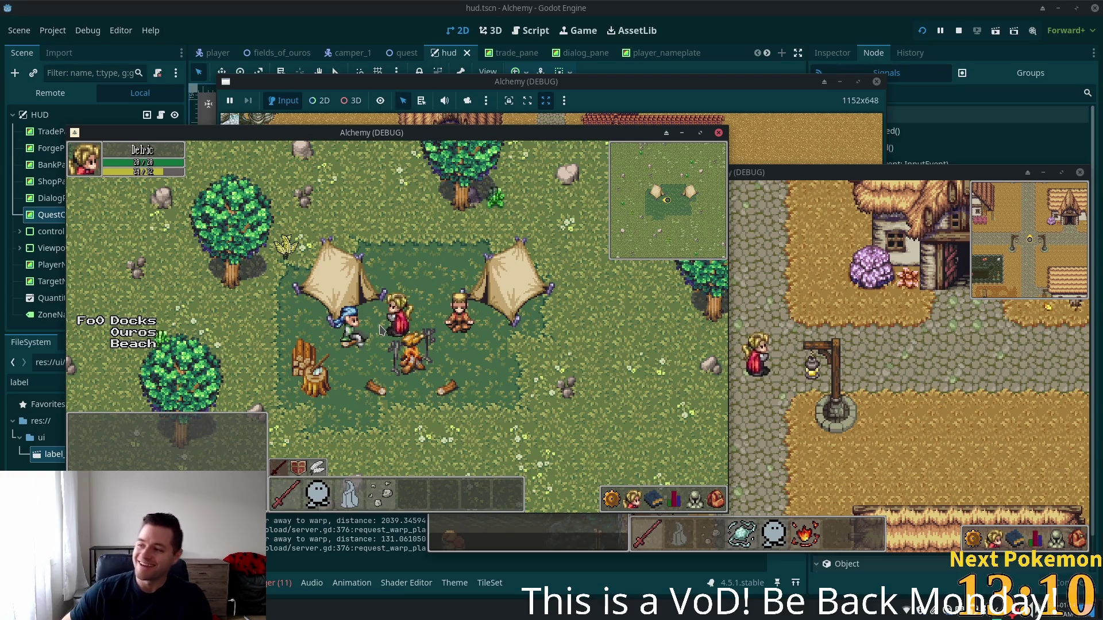
key(a)
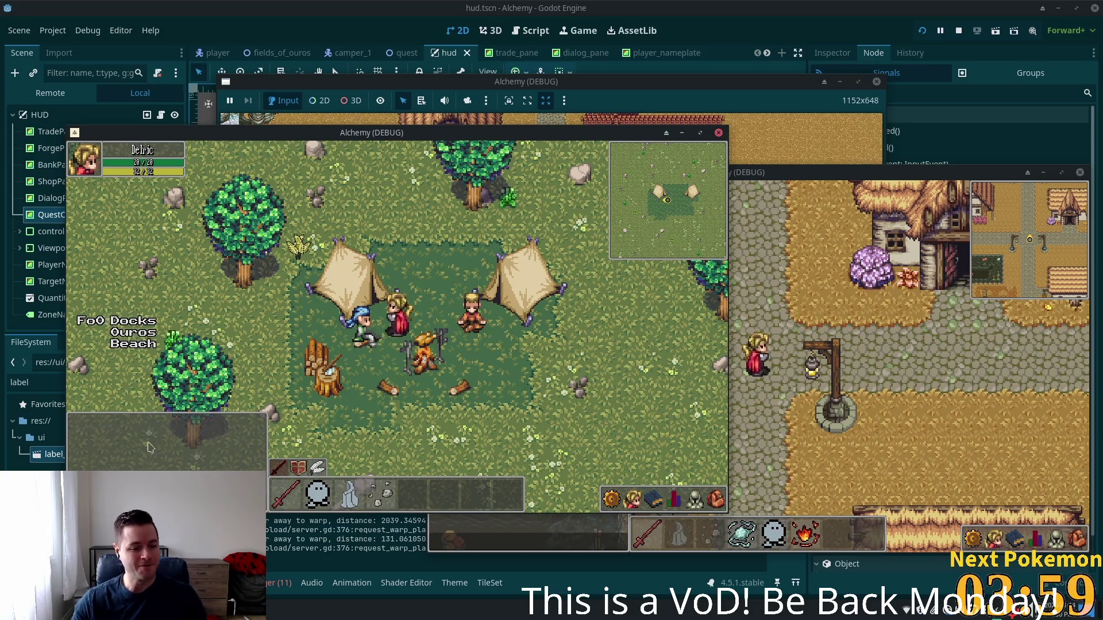
- Switch from the running game to the browser's phpMyAdmin login page
key(alt+Tab)
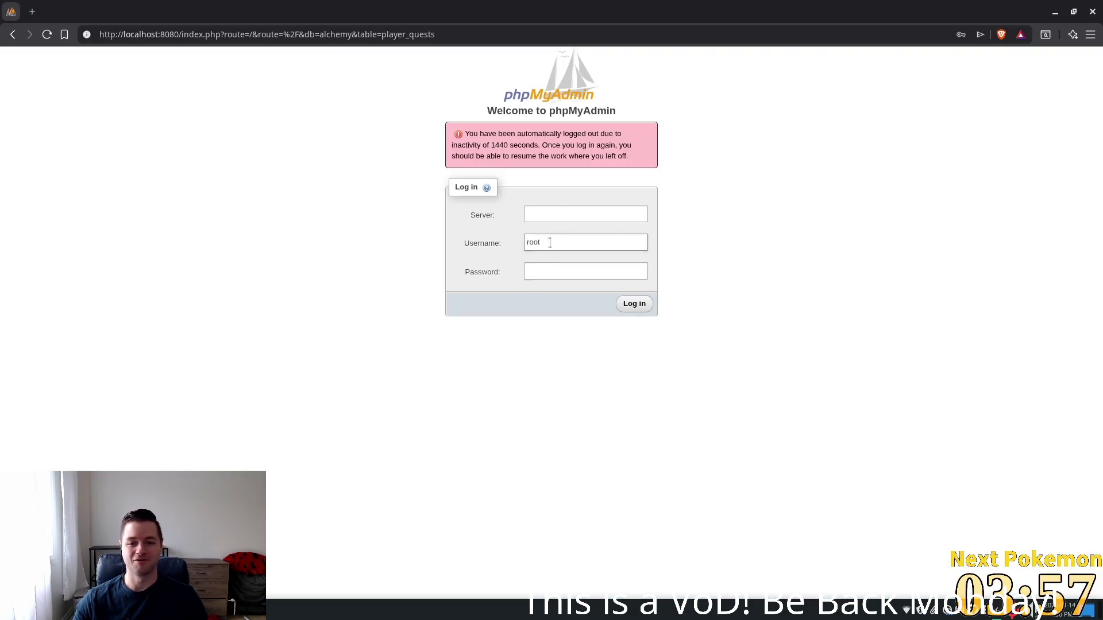
- Log back into phpMyAdmin using the saved server, login and password details
click(554, 215)
click(584, 235)
click(591, 243)
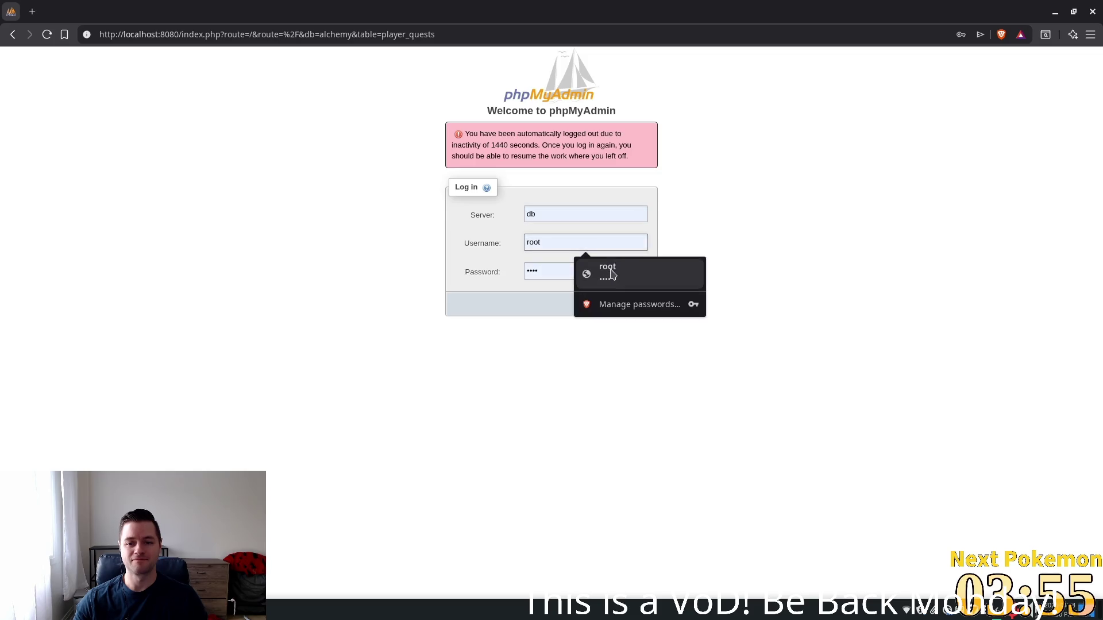
click(611, 274)
click(630, 304)
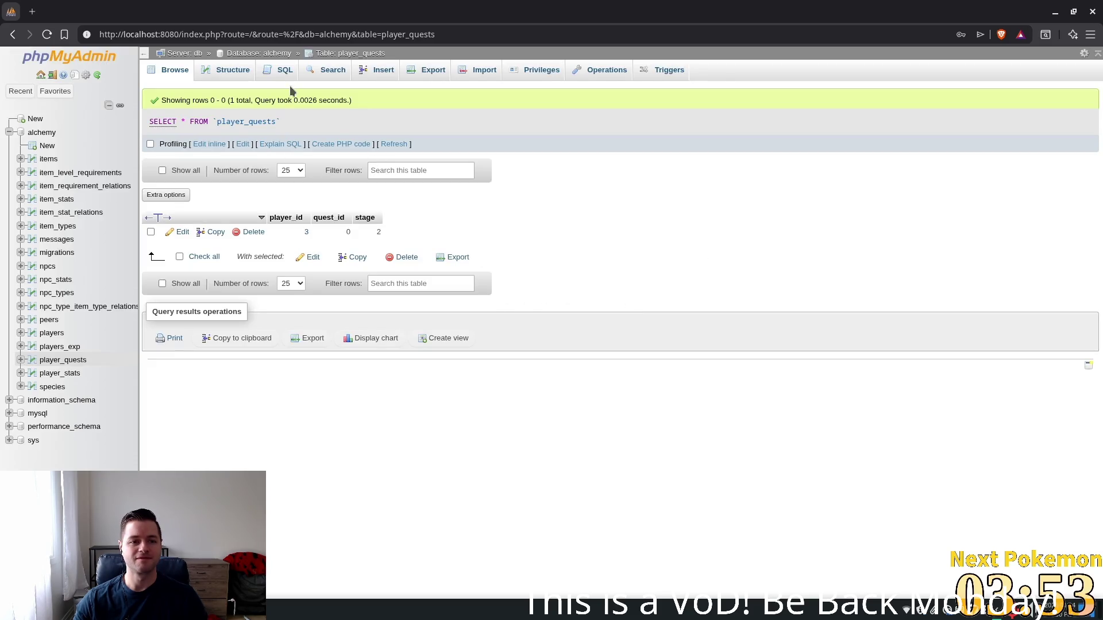
- Reload player_quests, delete player 3's quest row and confirm the deletion
click(386, 144)
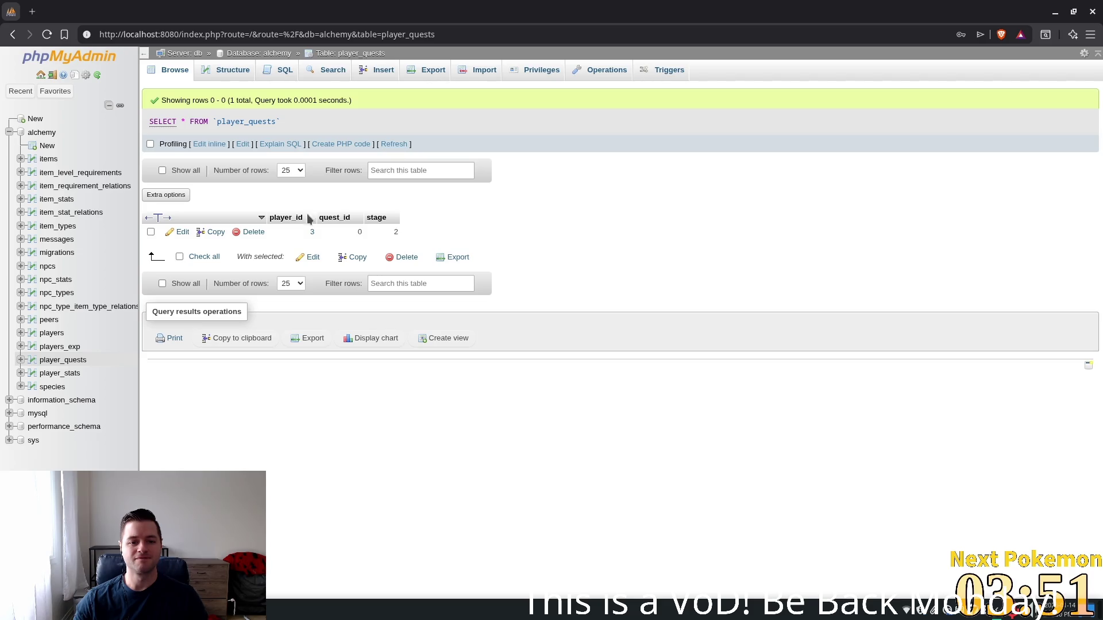
click(253, 232)
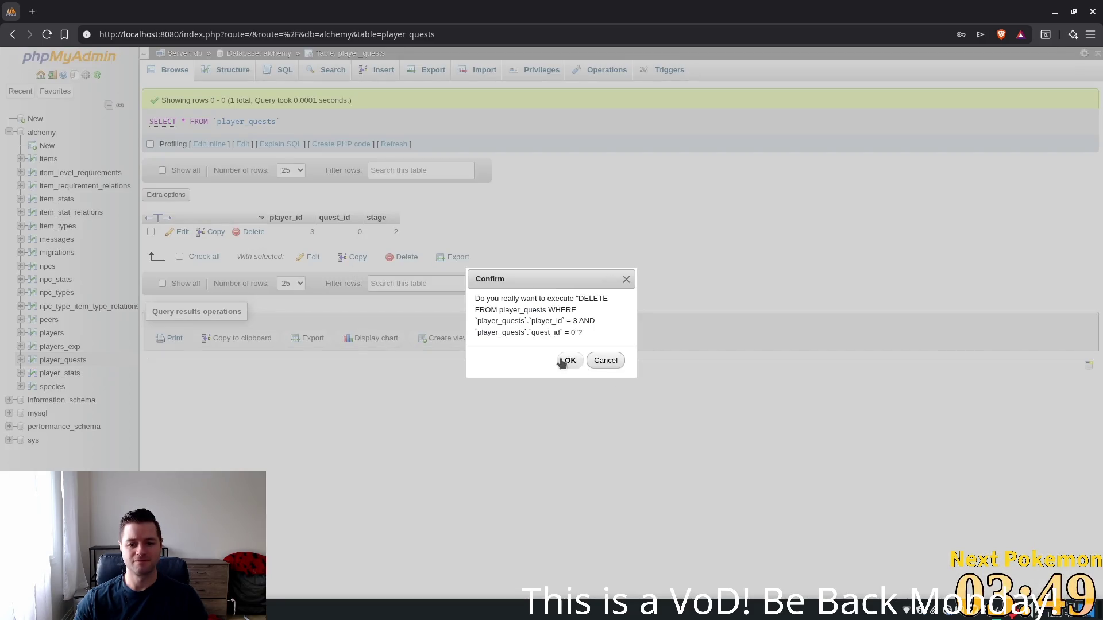
click(563, 361)
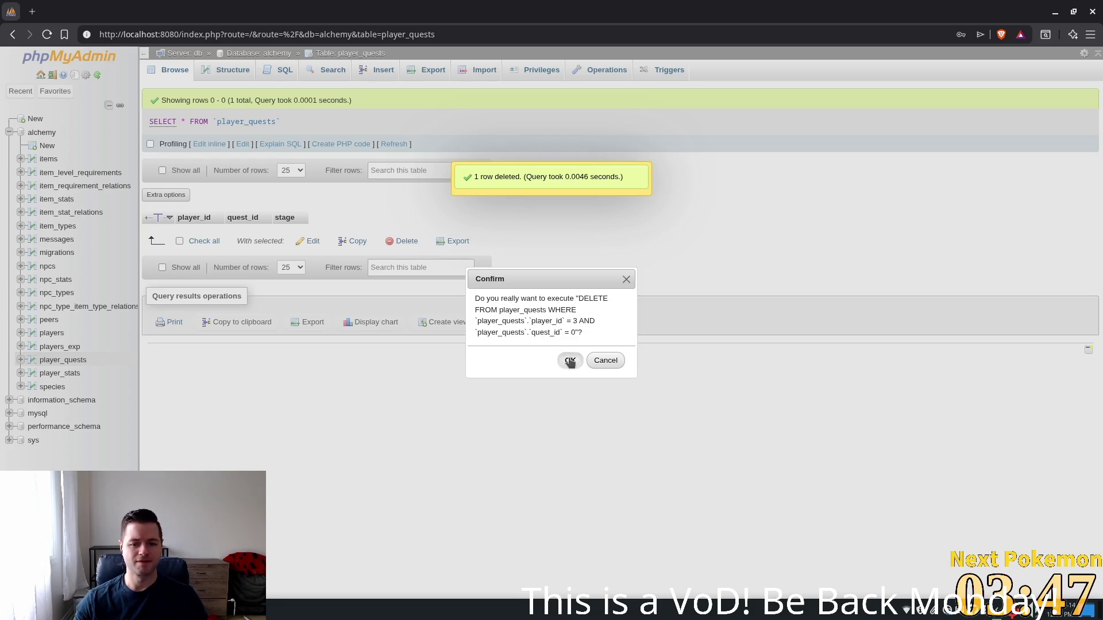
click(570, 360)
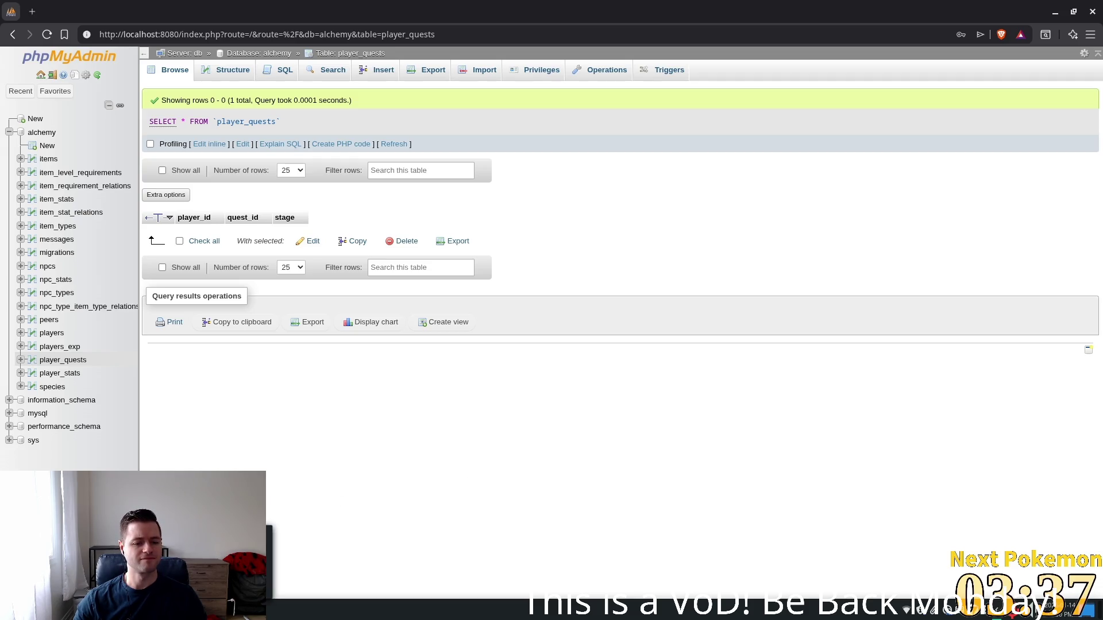
key(alt+Tab)
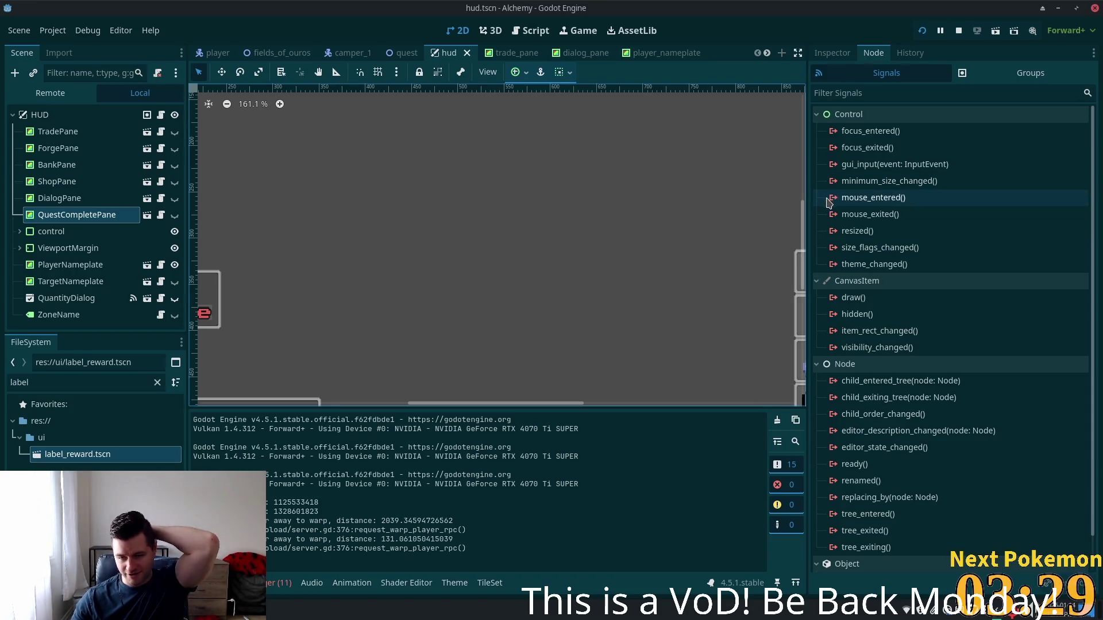
- Rerun the game and accept the camper's quest through his dialogue
click(922, 31)
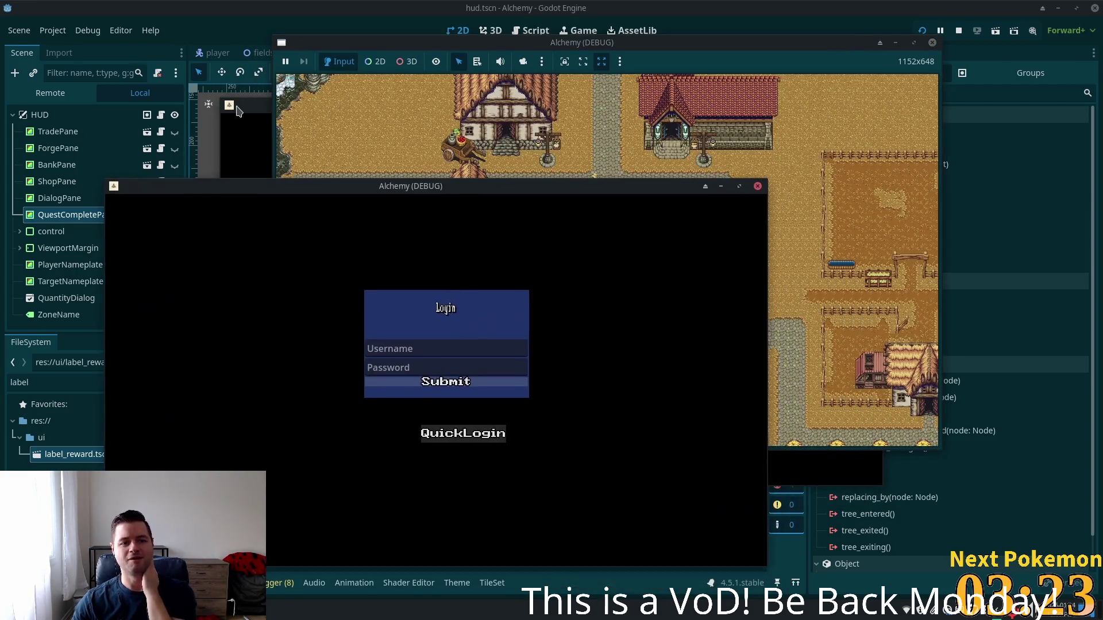
drag(455, 140, 468, 199)
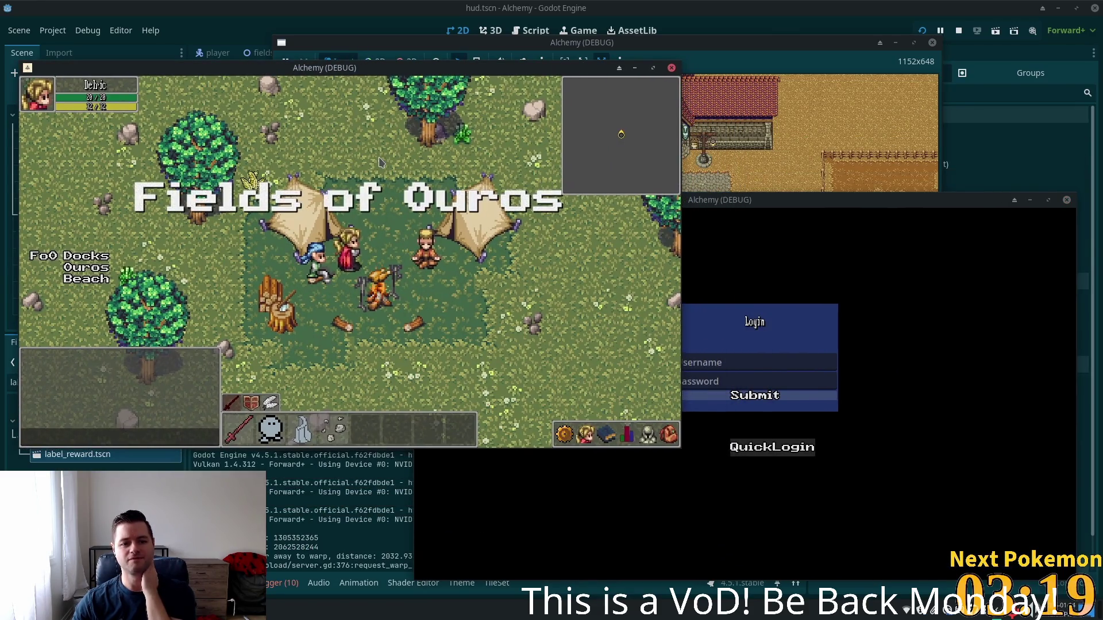
click(324, 276)
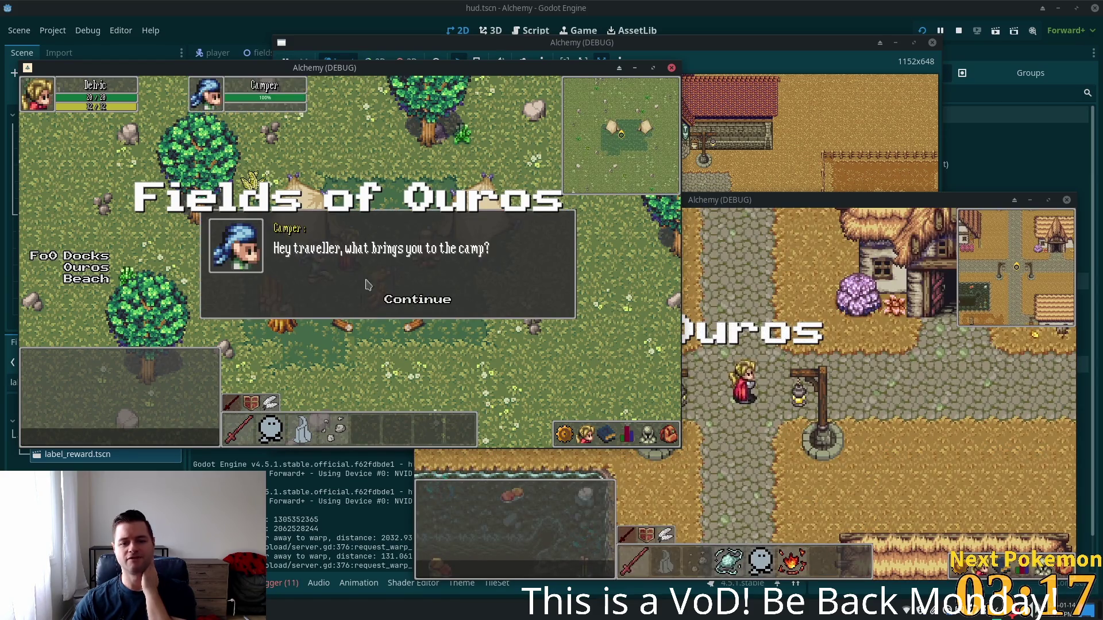
click(417, 300)
click(411, 300)
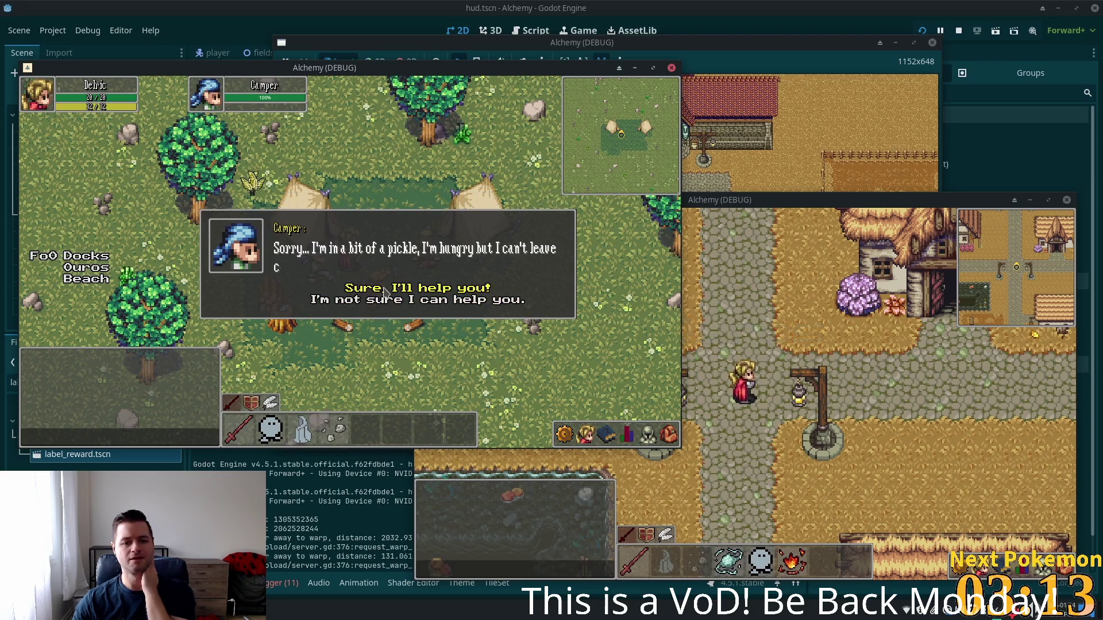
click(385, 290)
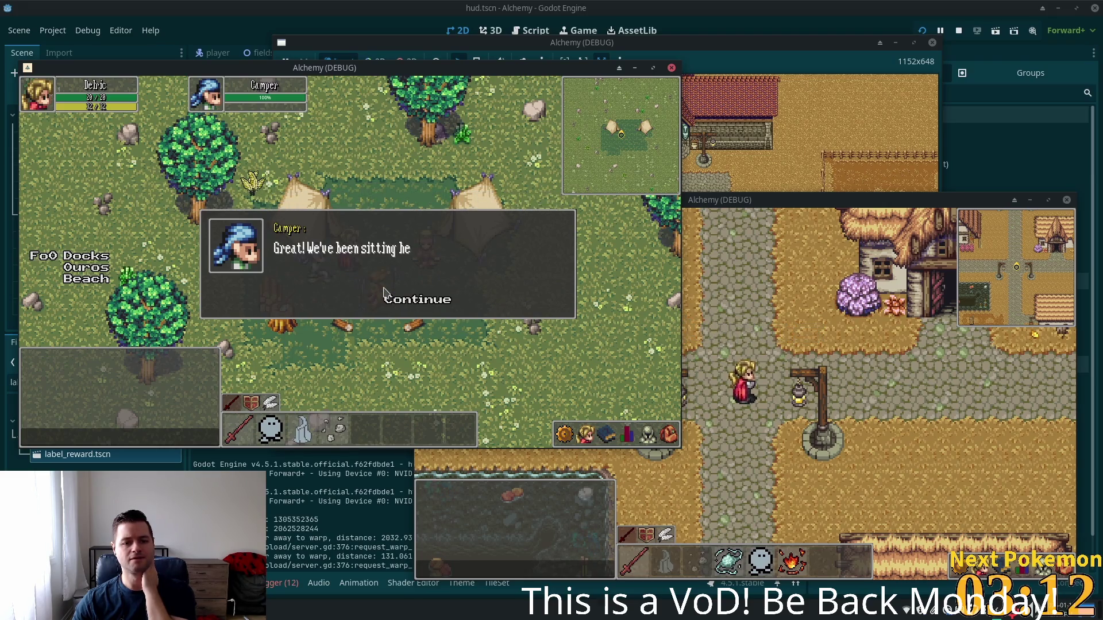
click(410, 307)
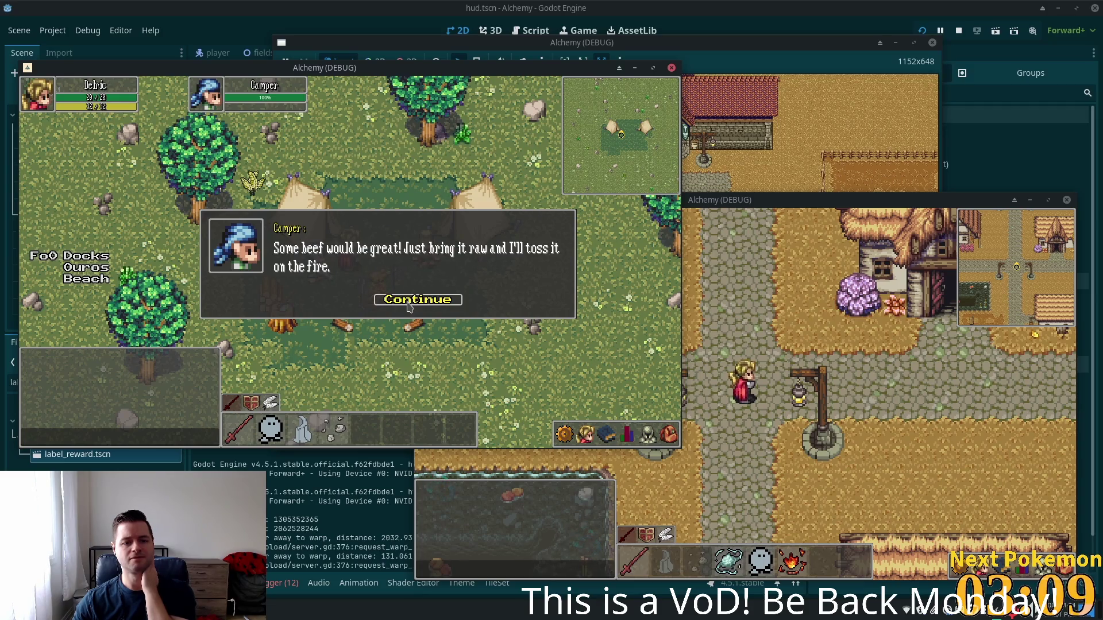
click(409, 303)
- Toggle the inventory and walk across the field up to the deer
key(i)
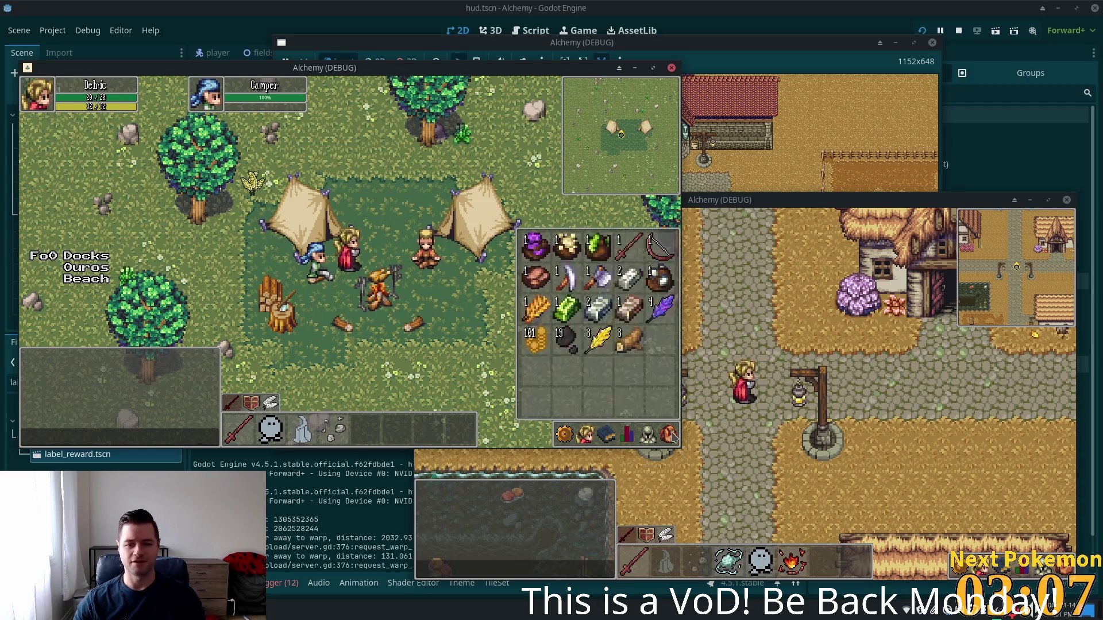
click(434, 213)
click(566, 325)
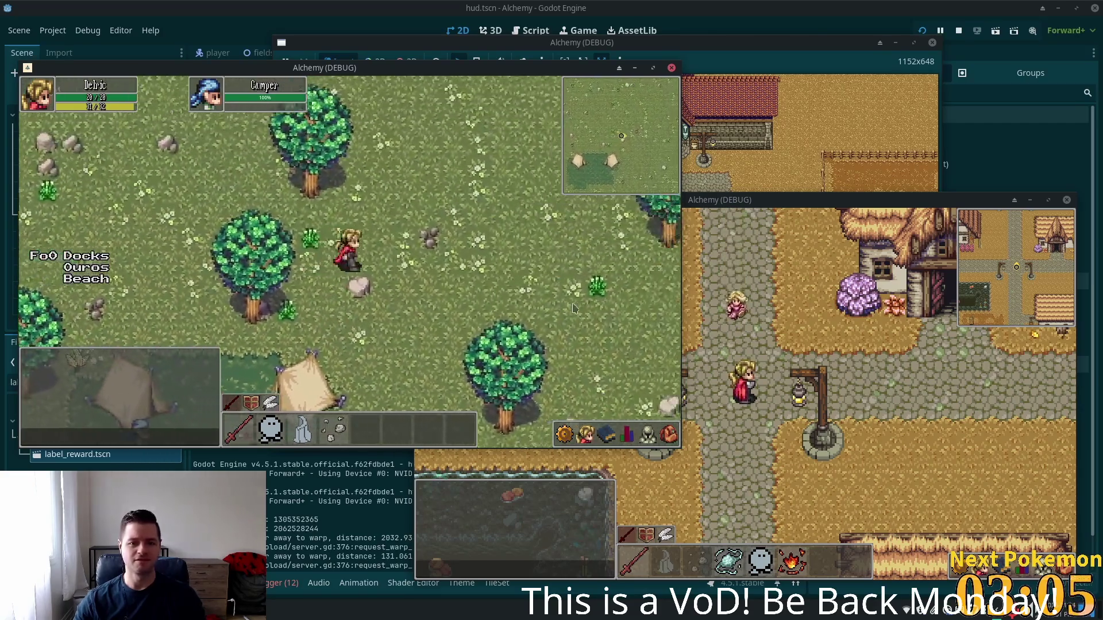
click(330, 220)
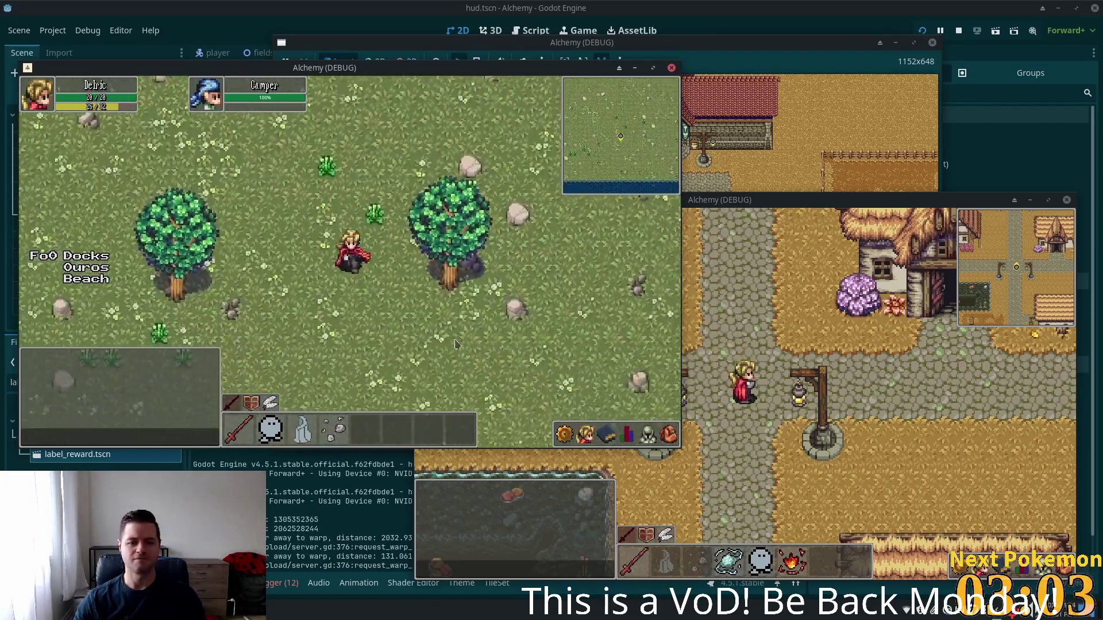
click(350, 218)
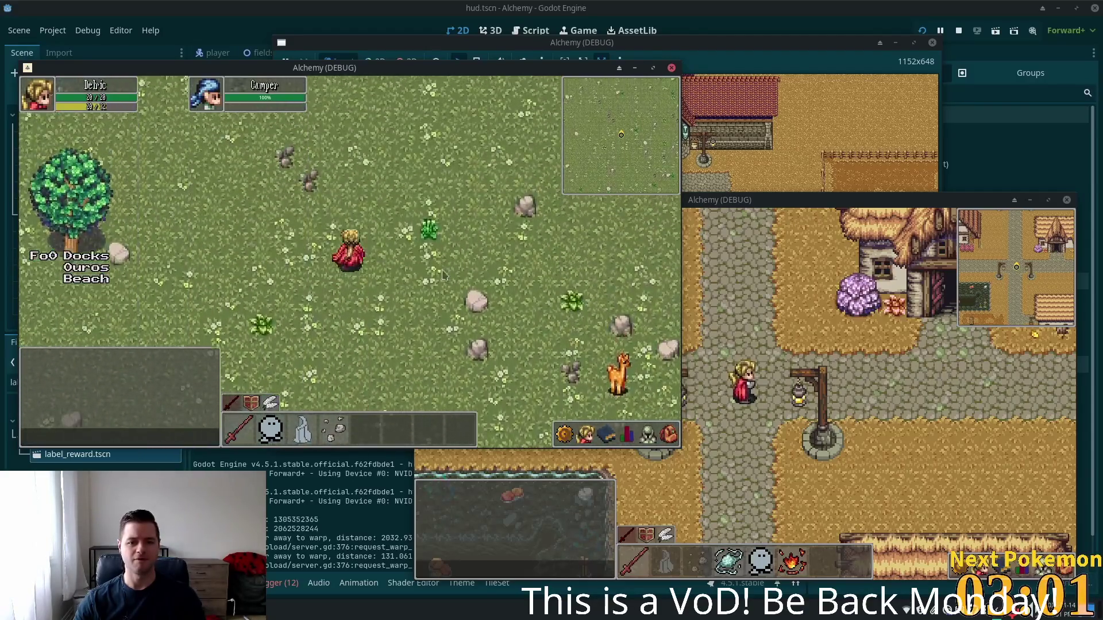
click(402, 258)
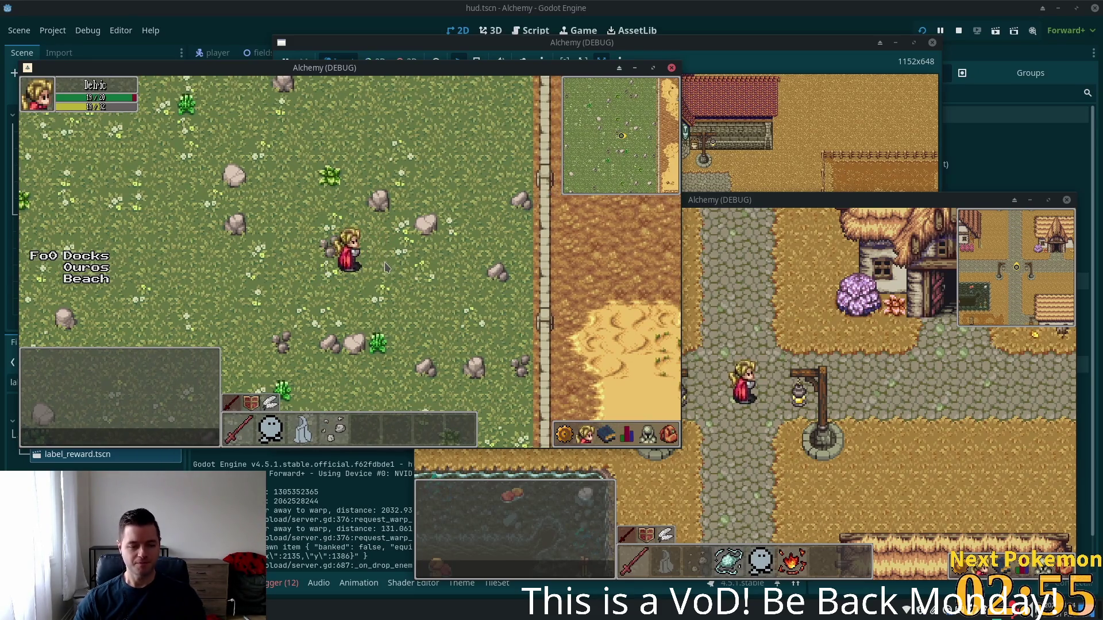
- Return to the camper, answer 'Yes, I've got it right here.', then resume after the complete_quest error
key(a)
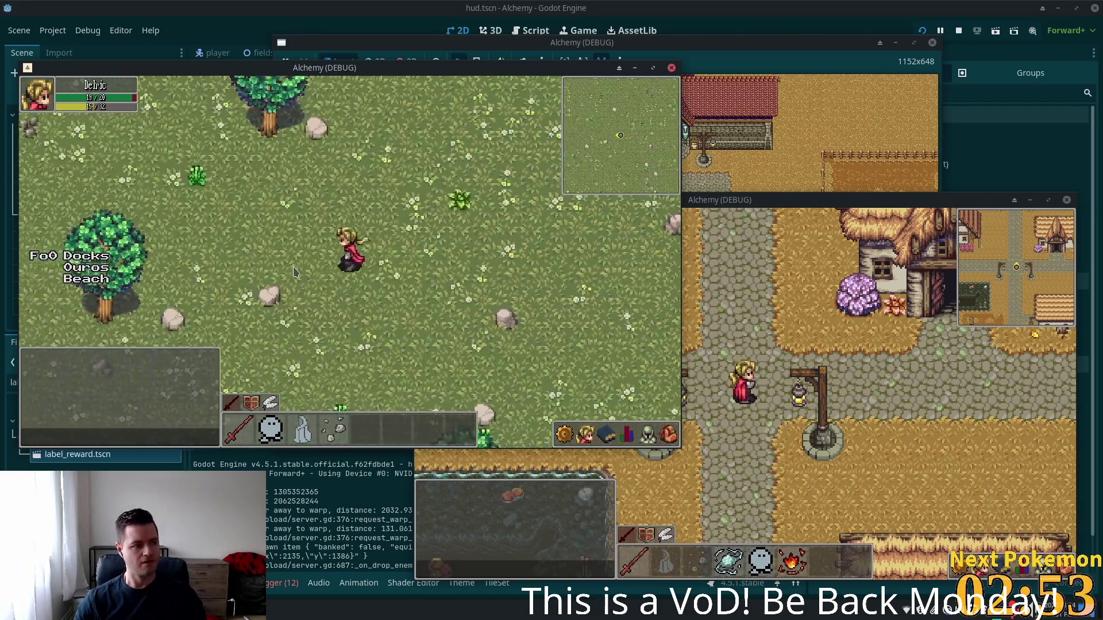
key(a)
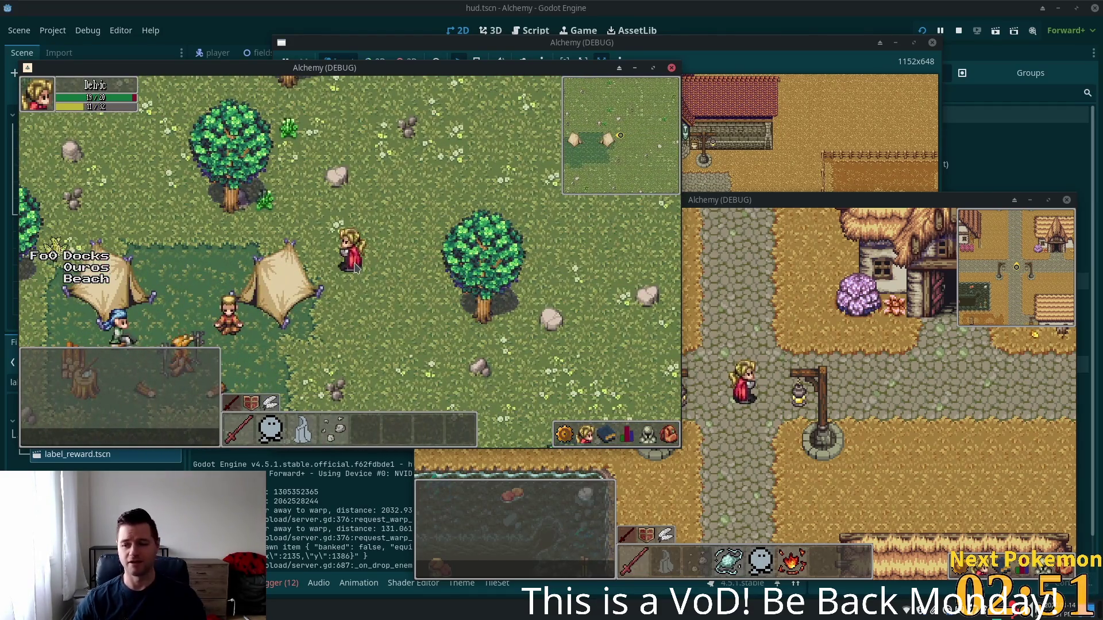
key(s)
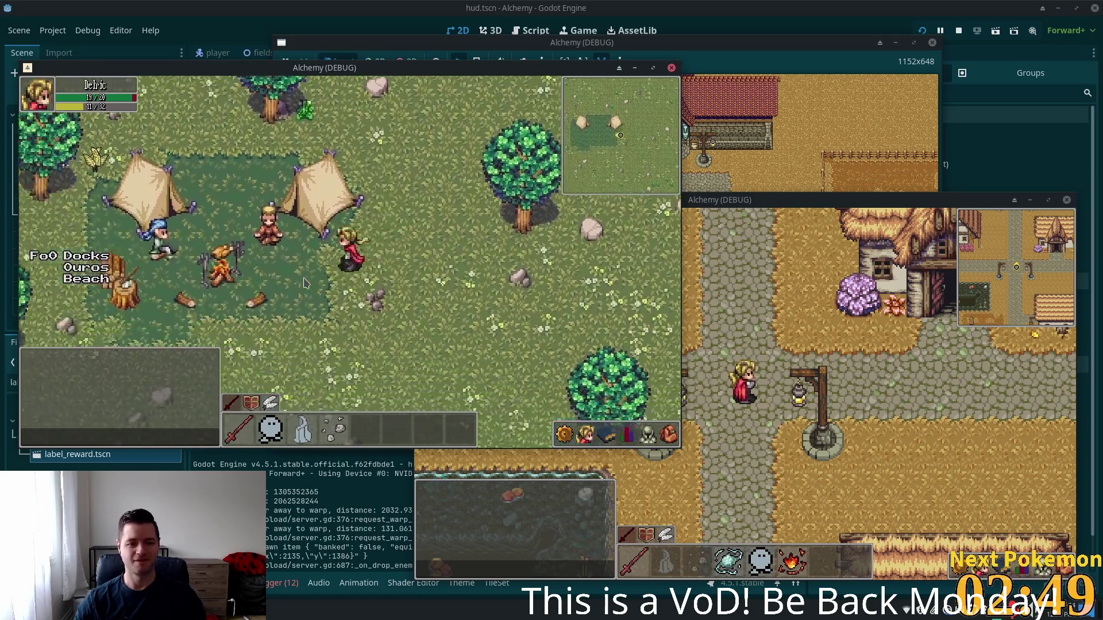
key(a)
key(e)
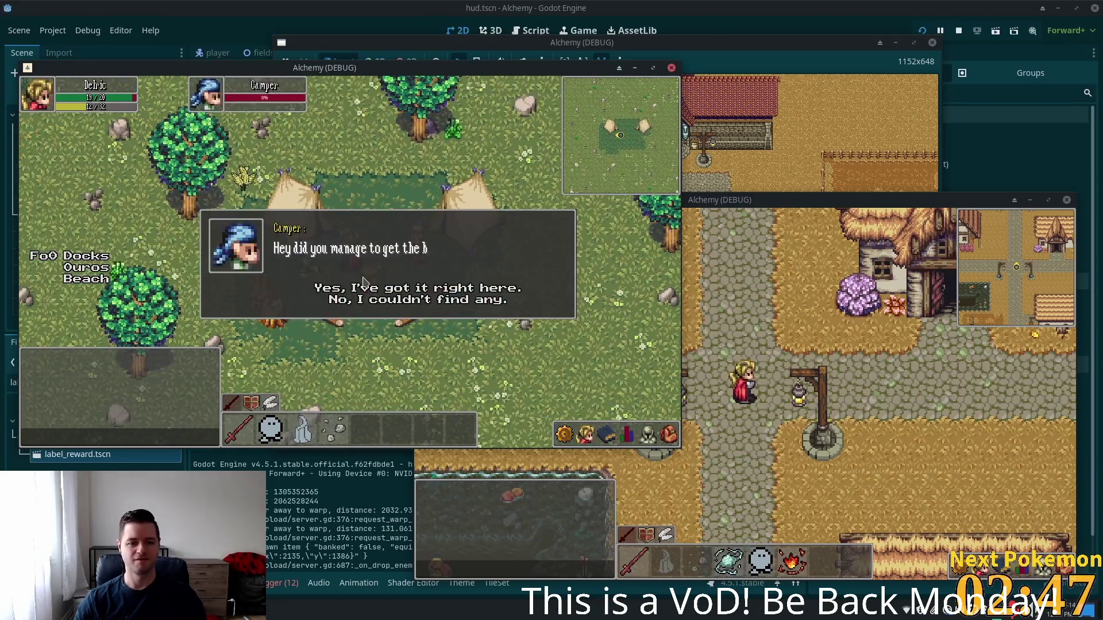
click(357, 289)
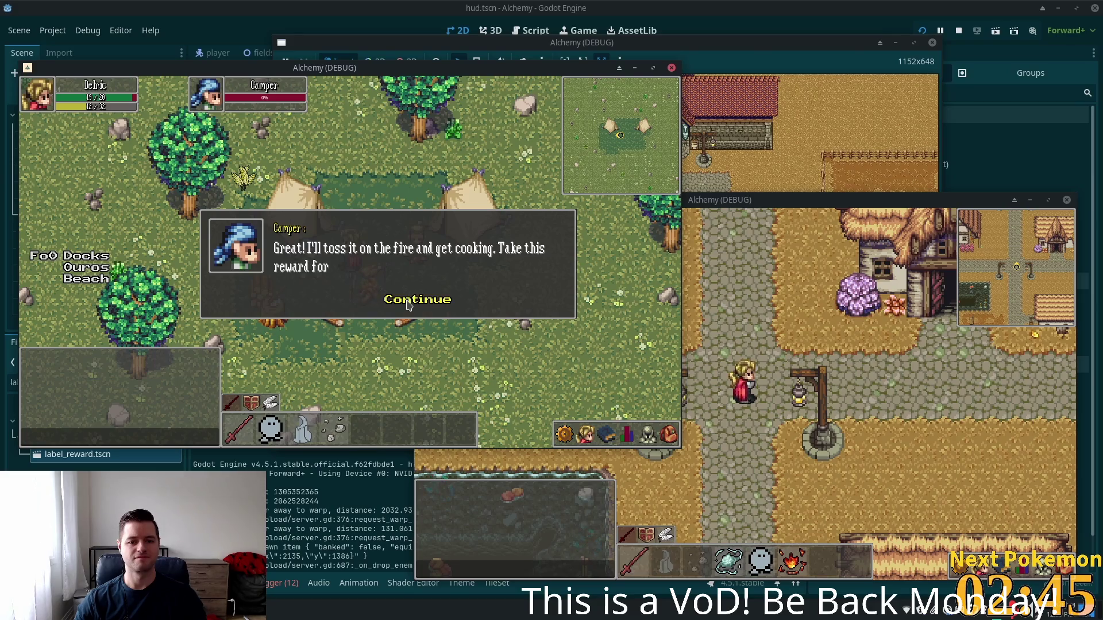
click(407, 301)
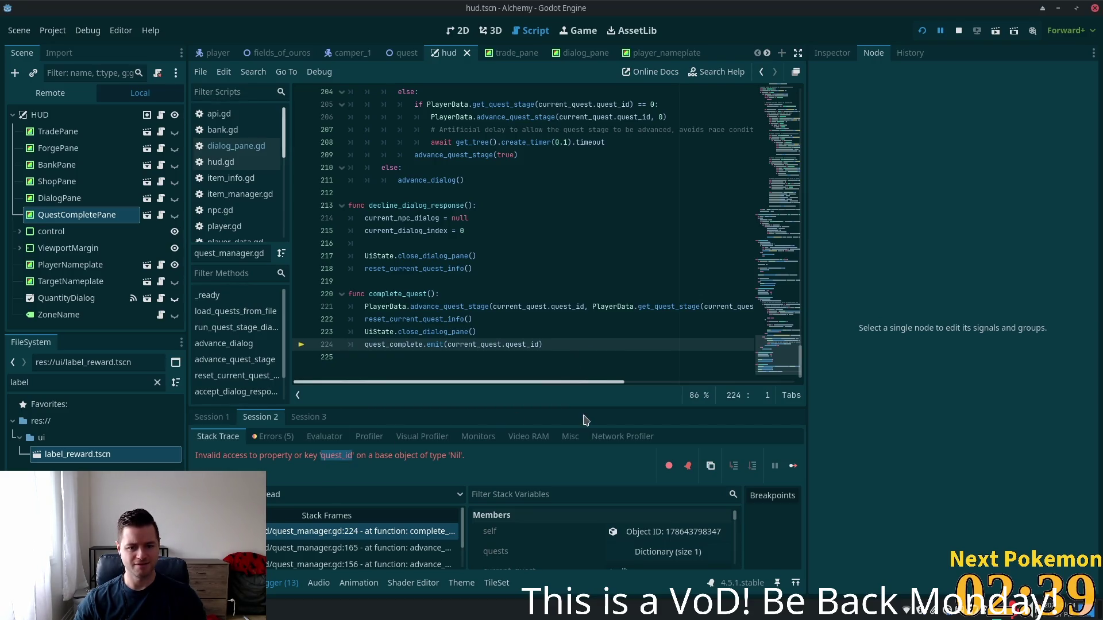
double_click(470, 345)
key(F12)
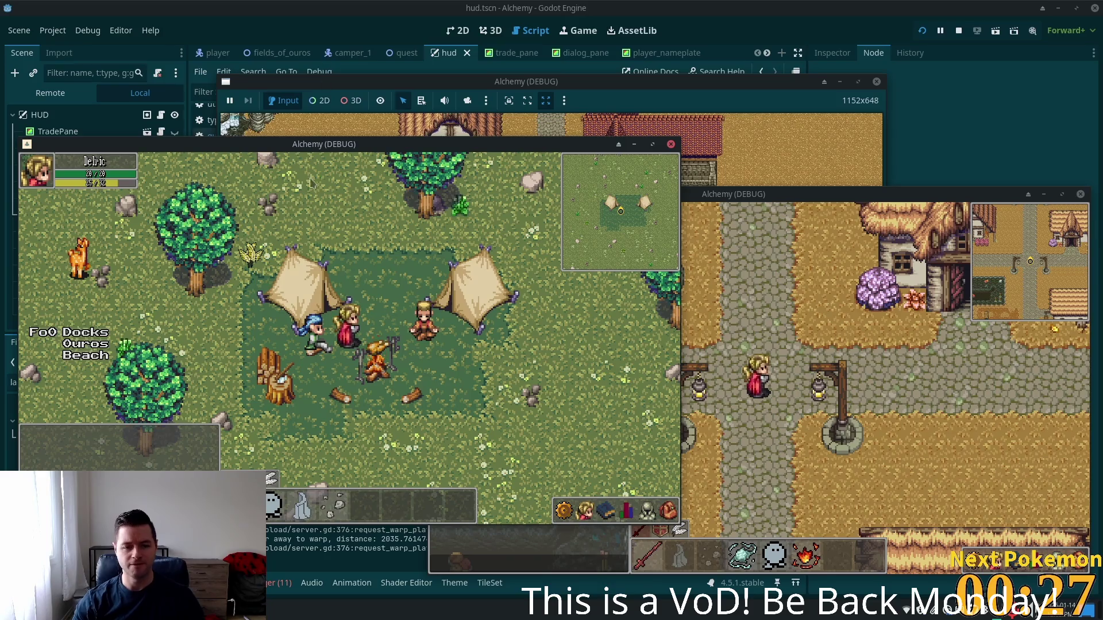
- Walk to the campfire, choose 'Sure, I'll help you!' and continue through the raw beef request
click(367, 327)
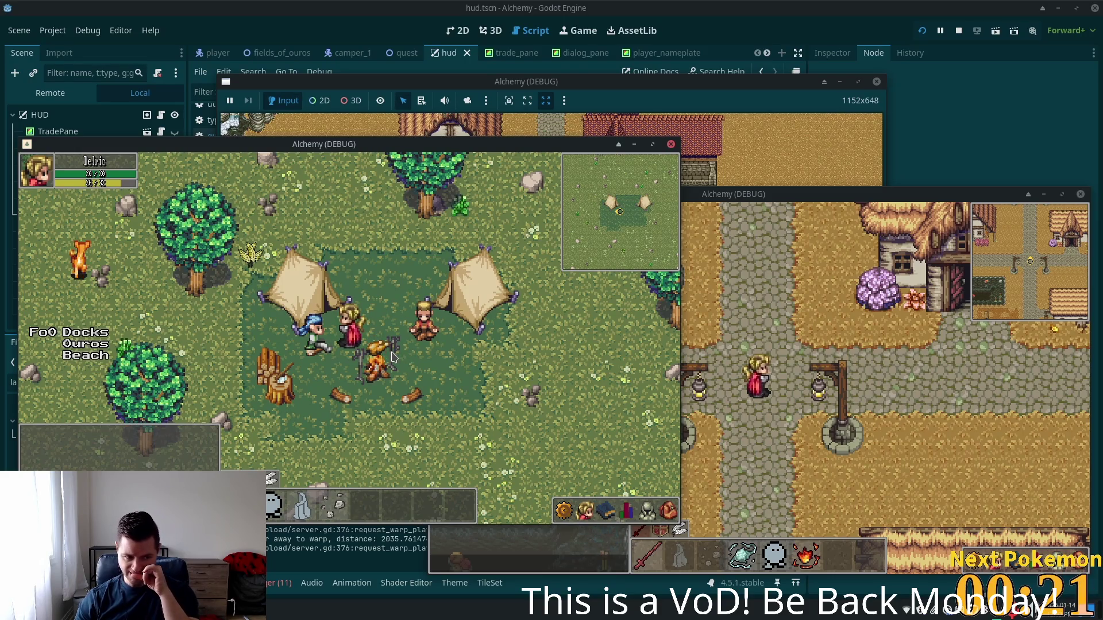
key(e)
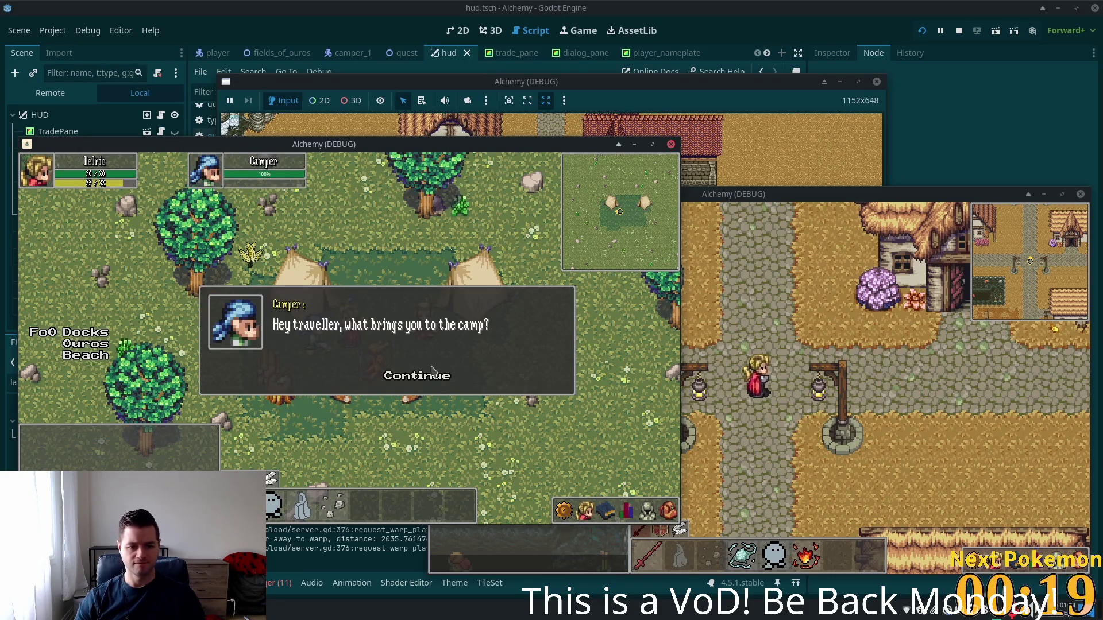
click(409, 383)
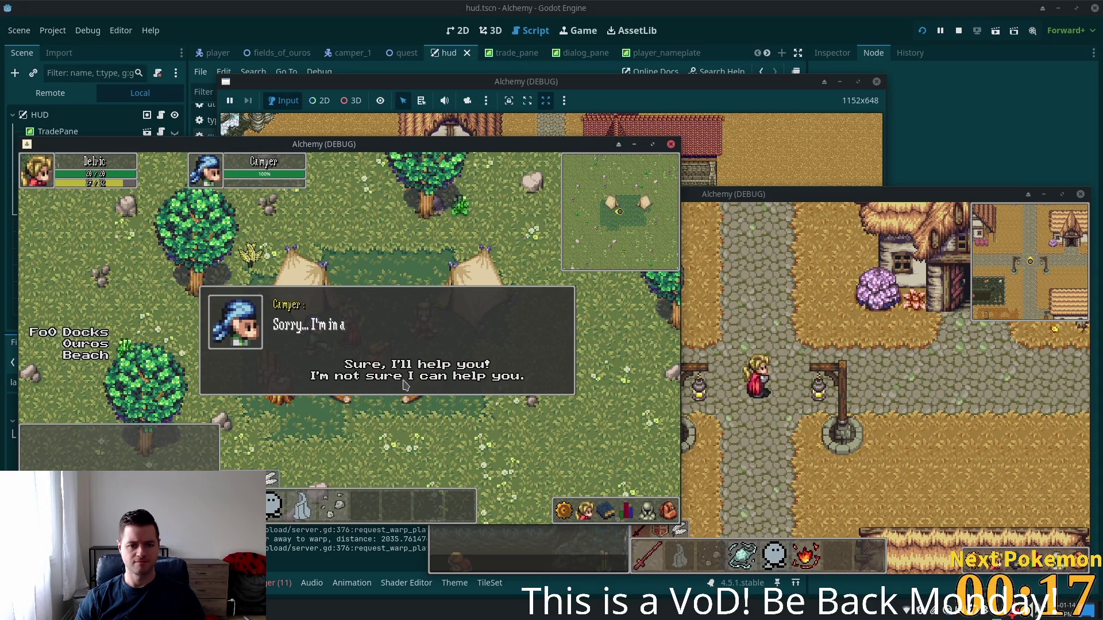
click(326, 366)
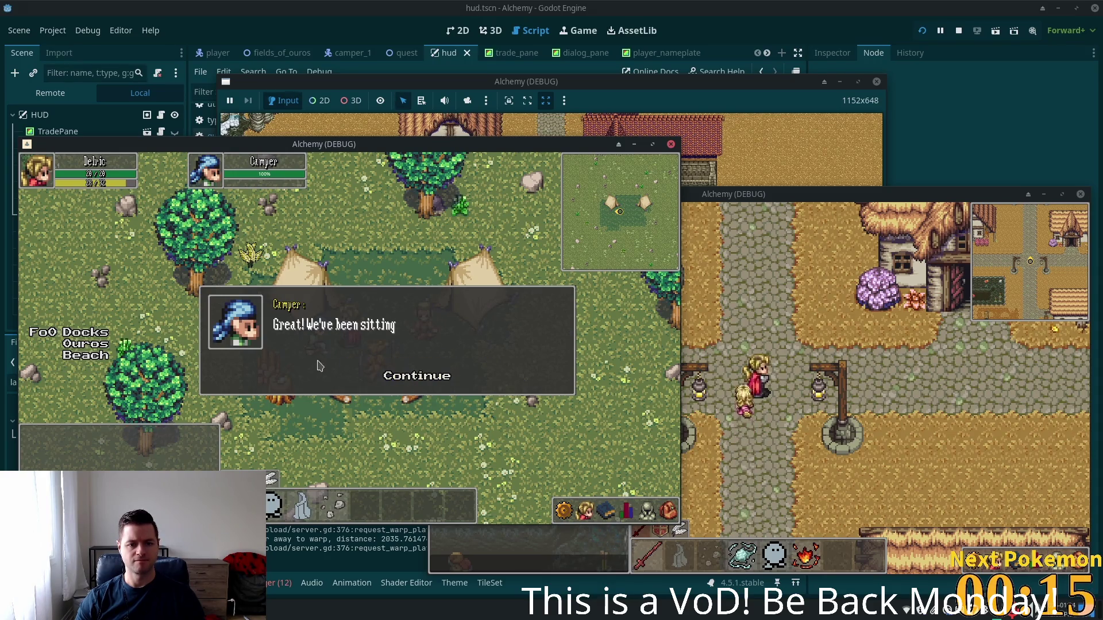
click(394, 382)
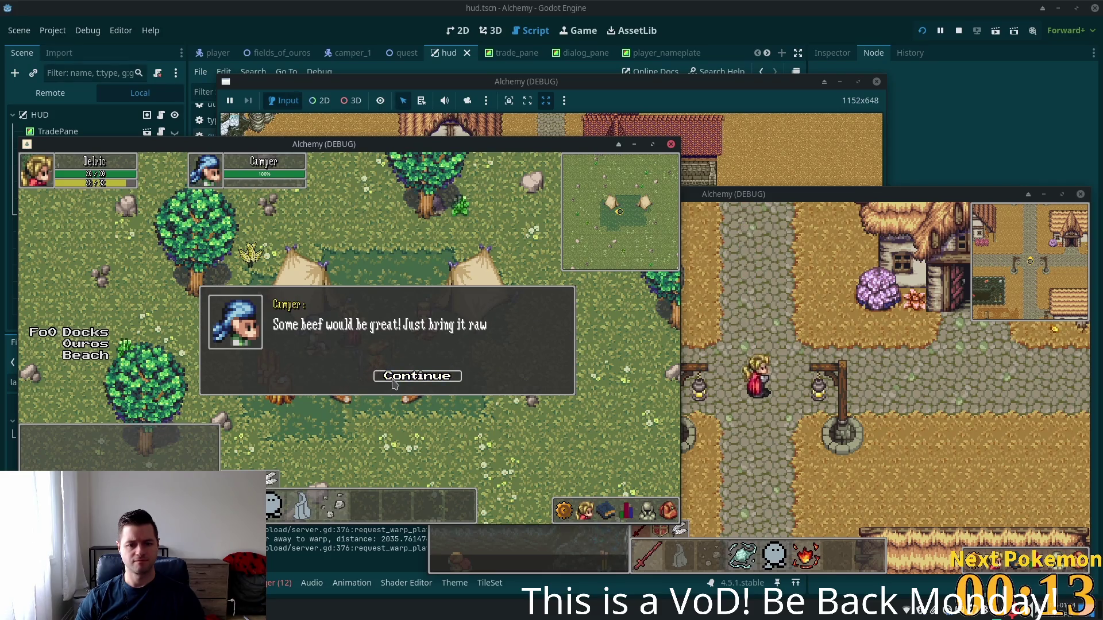
click(393, 382)
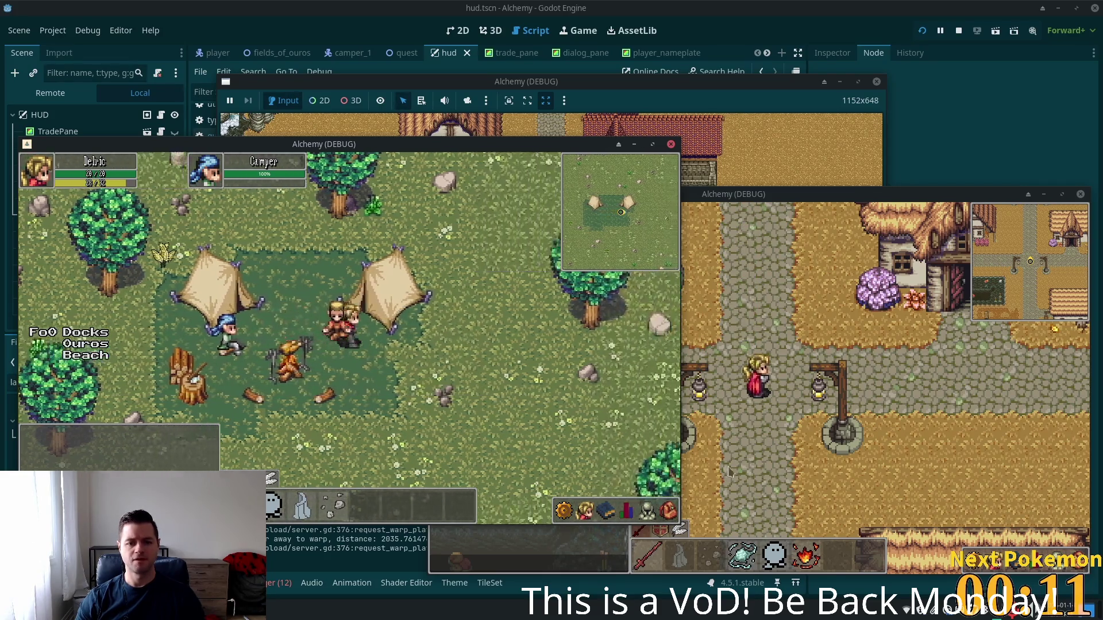
- Walk east across the field to a deer and attack it until it dies
key(d)
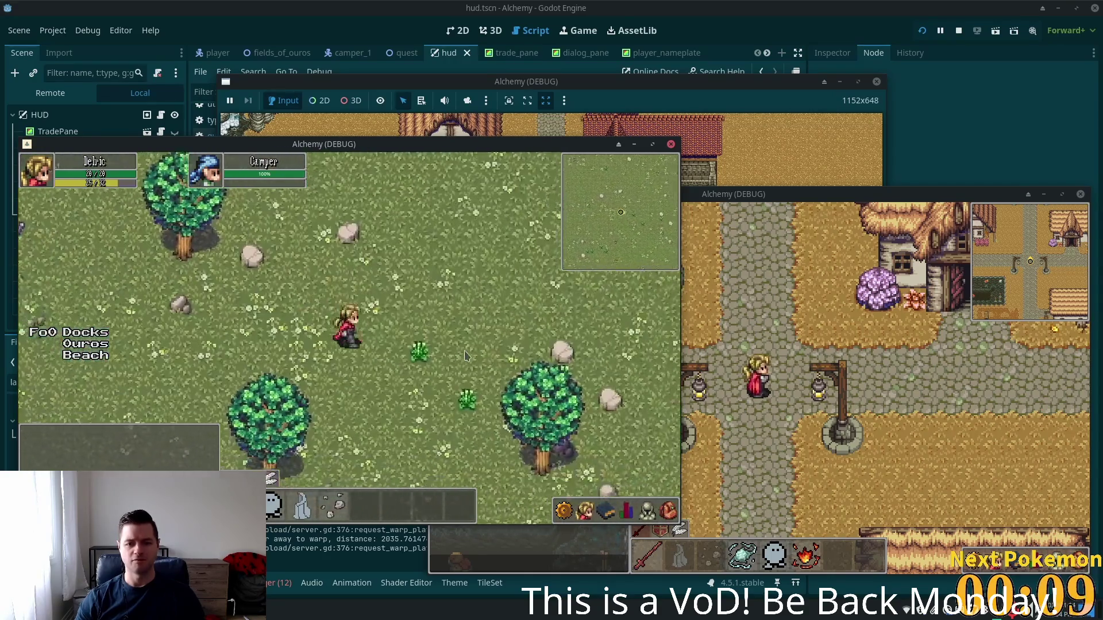
key(d)
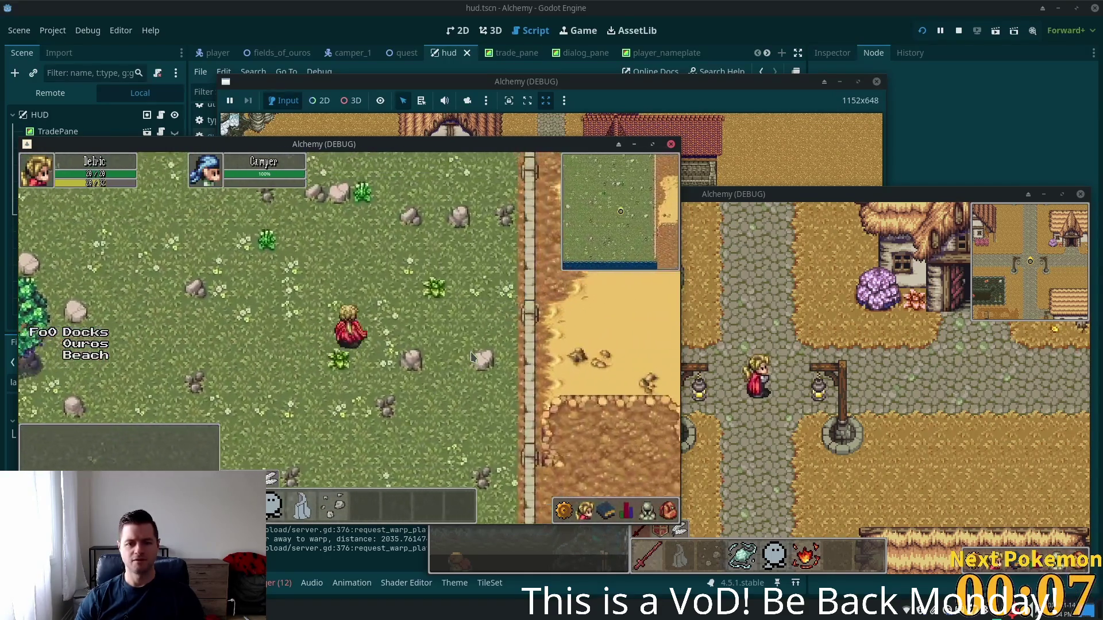
key(d)
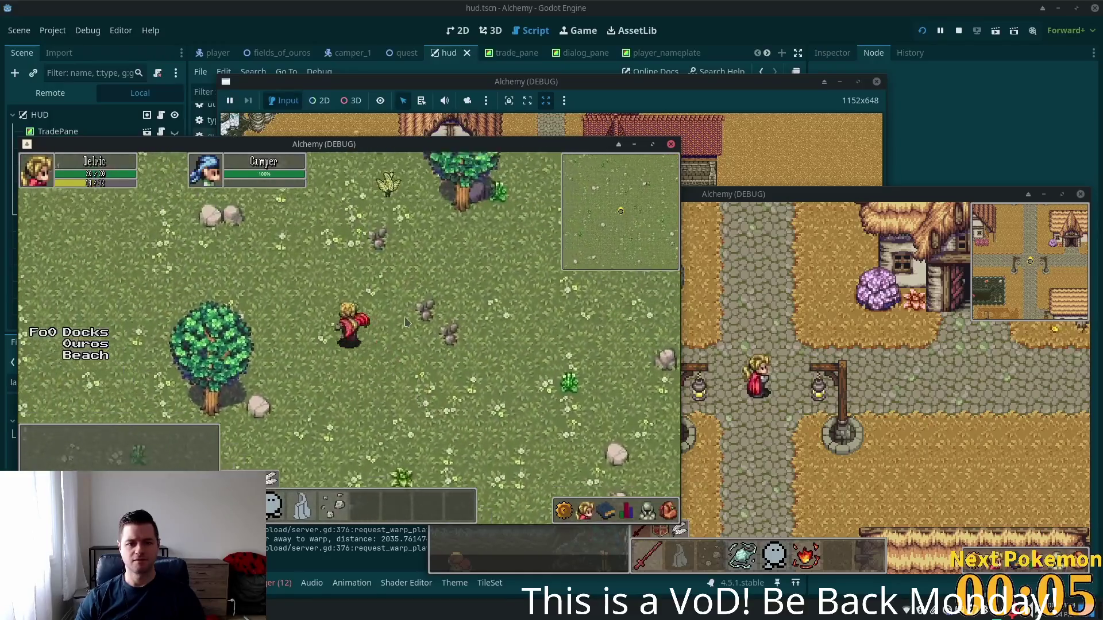
key(d)
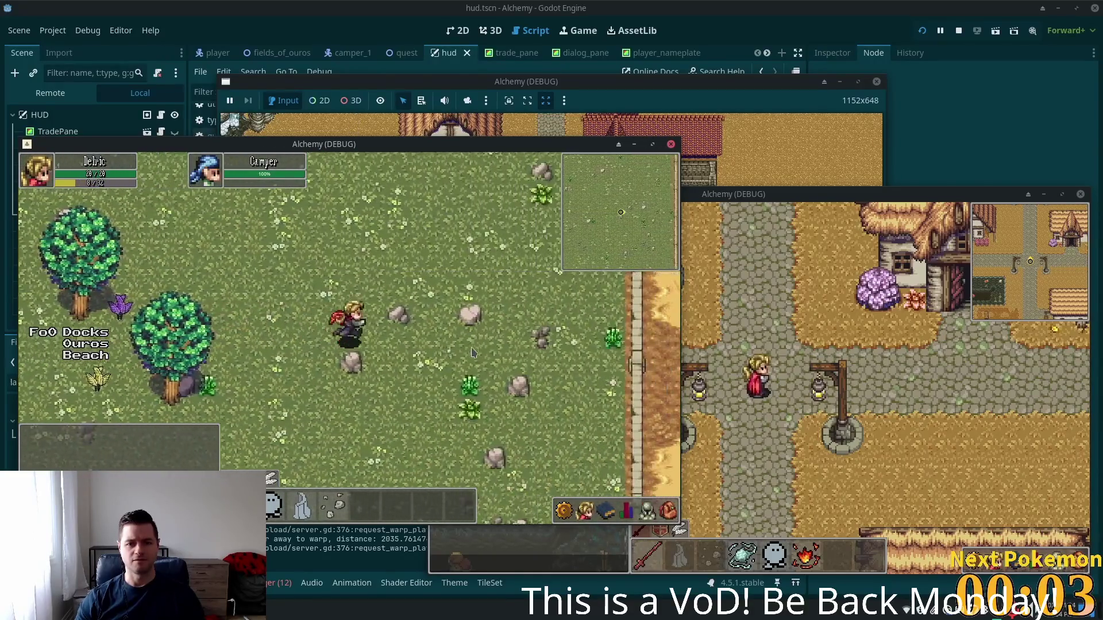
key(a)
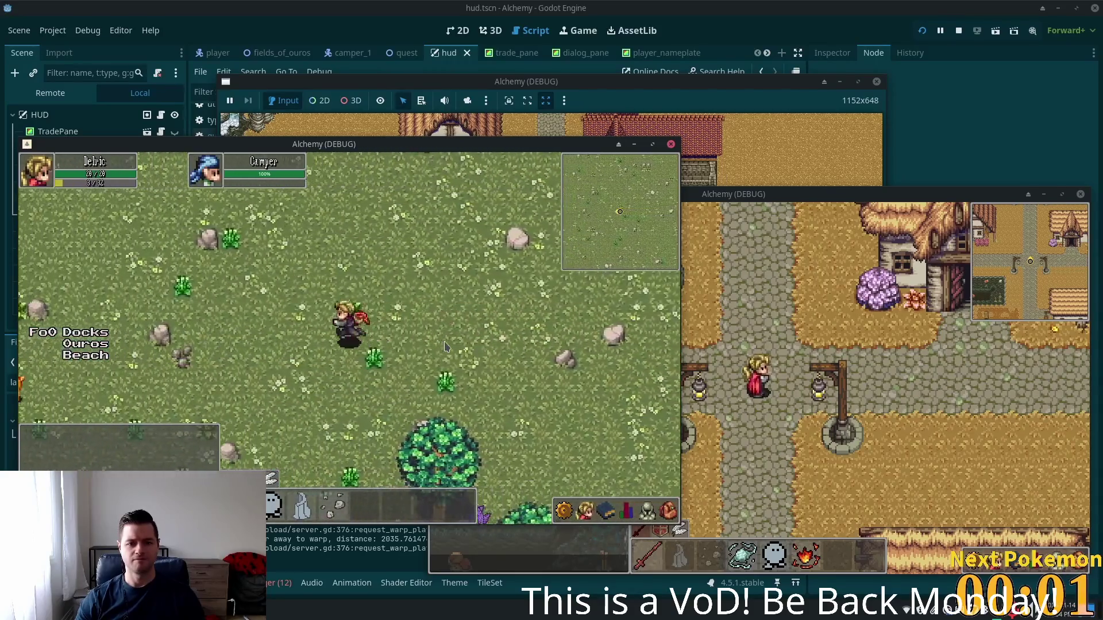
key(a)
key(s)
click(333, 336)
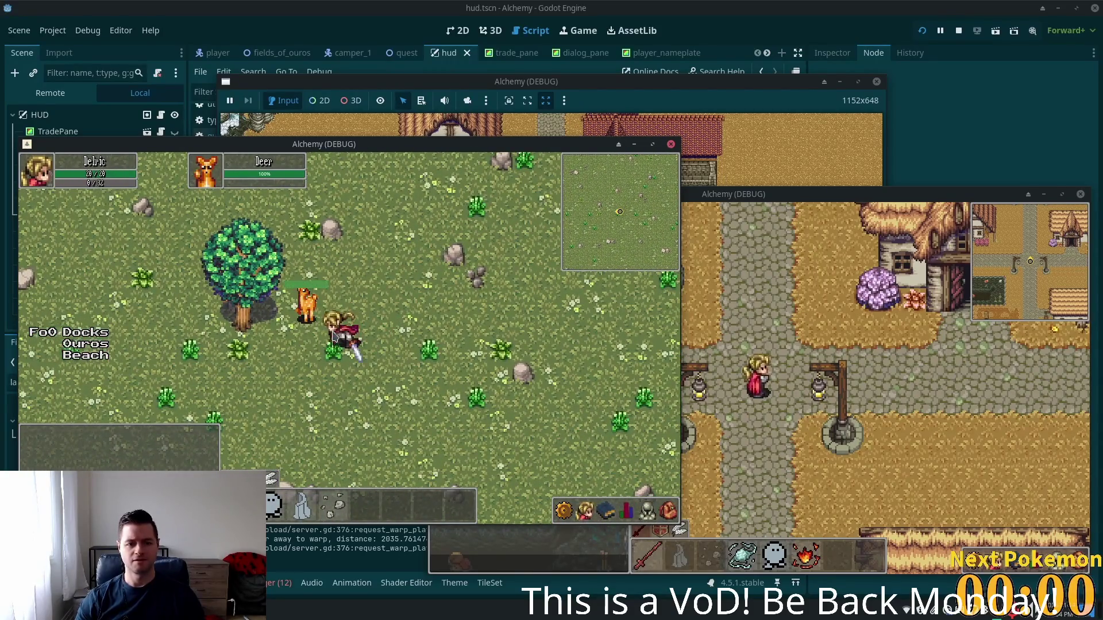
click(336, 340)
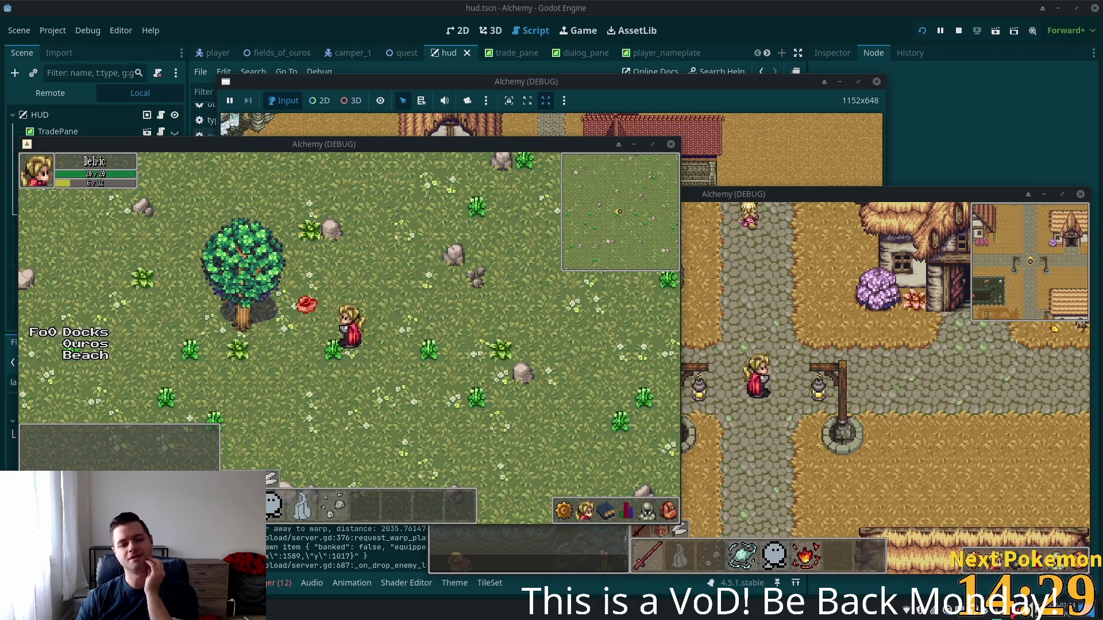
- Pick up the dropped meat, then bring up the Pokémon community popout and select its search text
click(320, 297)
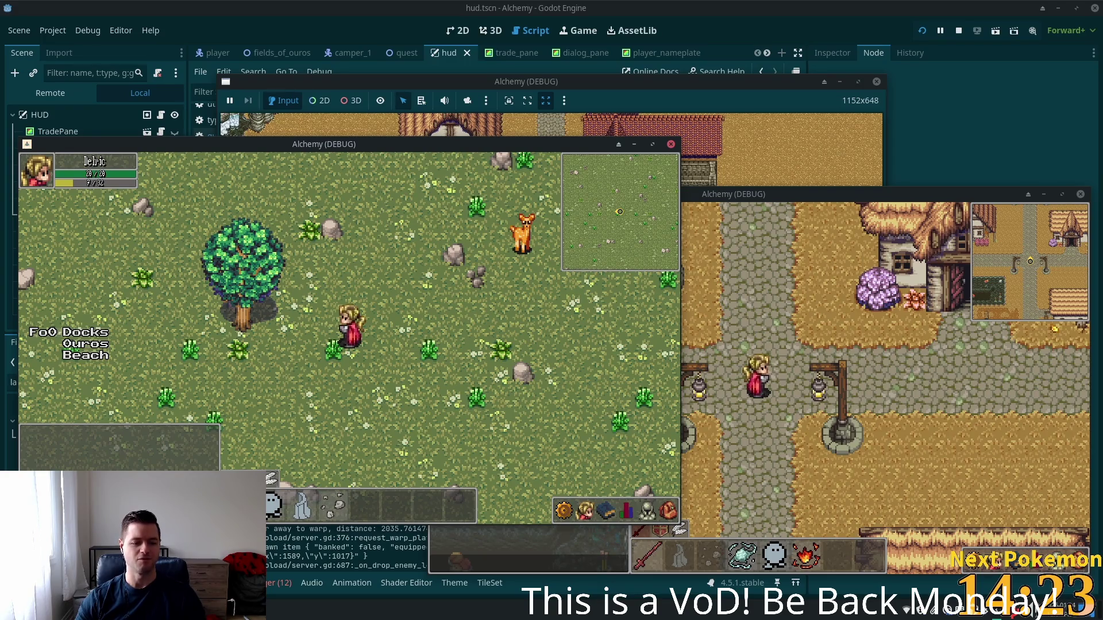
key(alt+Tab)
key(ctrl+a)
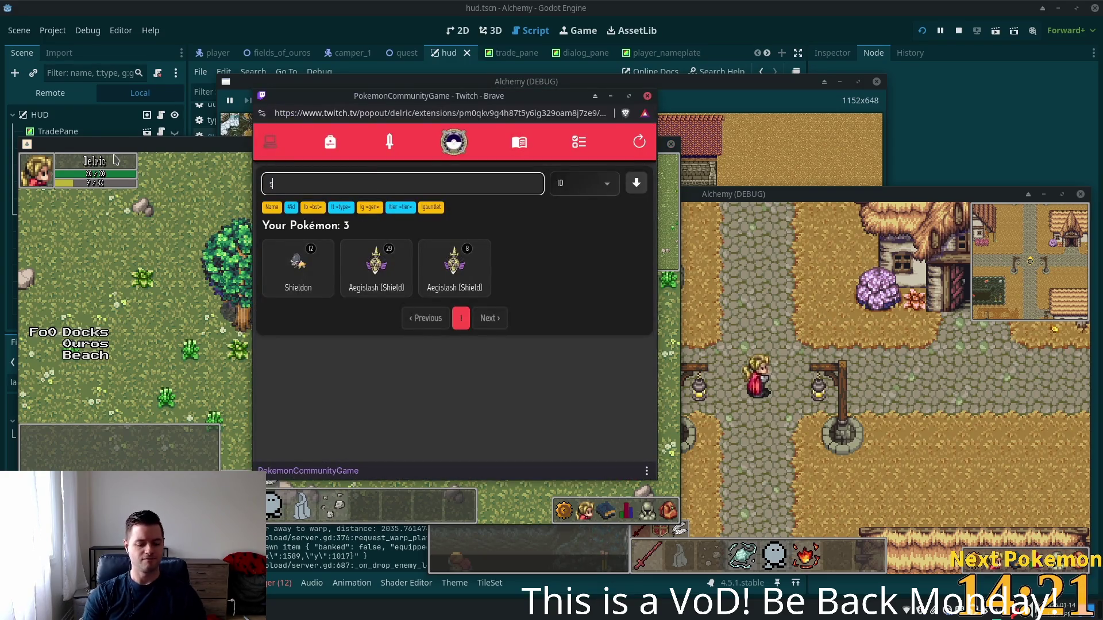
- Type 'hi' into the Pokémon search, then bring up the Muddy Cave tileset page maximized
text(hi)
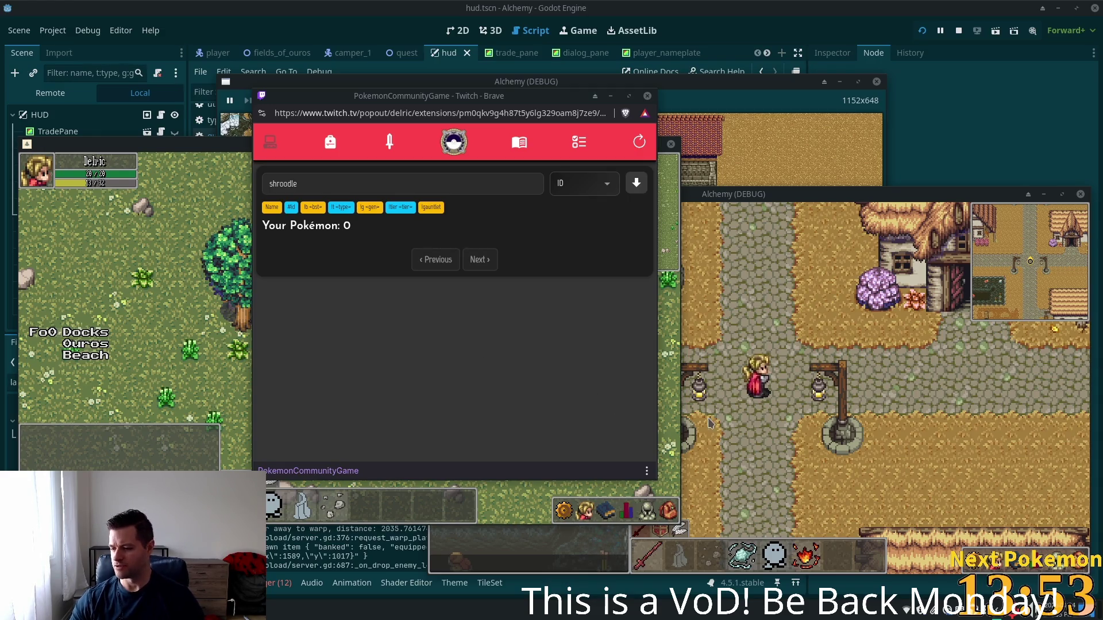
click(792, 343)
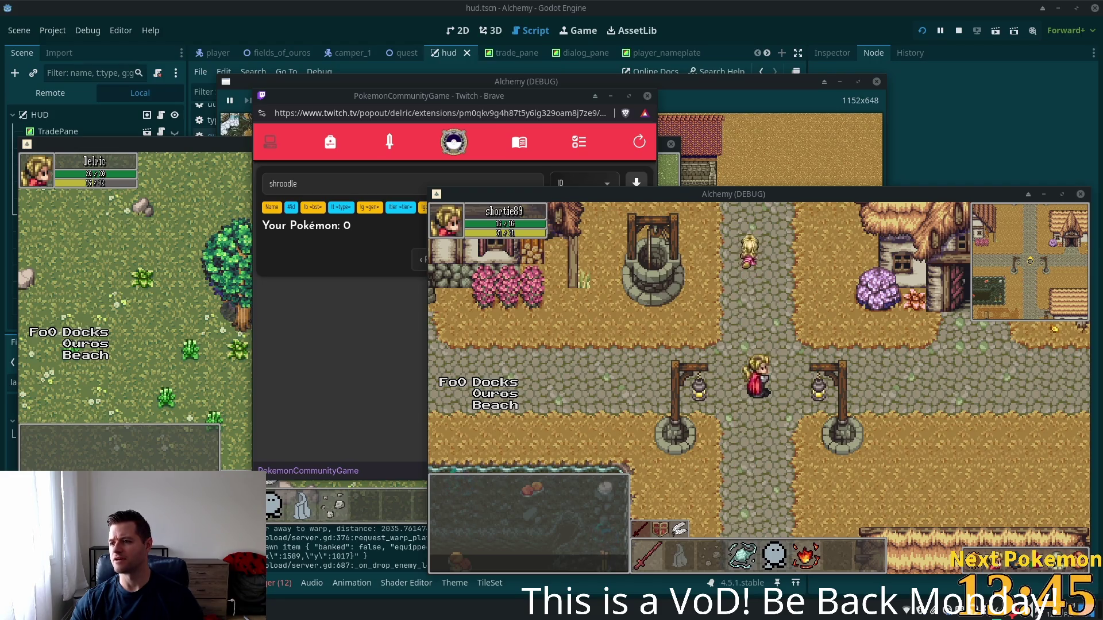
key(alt+Tab)
double_click(477, 107)
- Scroll through all the Mana Seed packs on the creator's page, then close the browser
scroll(1097, 115, up, 2)
click(1006, 102)
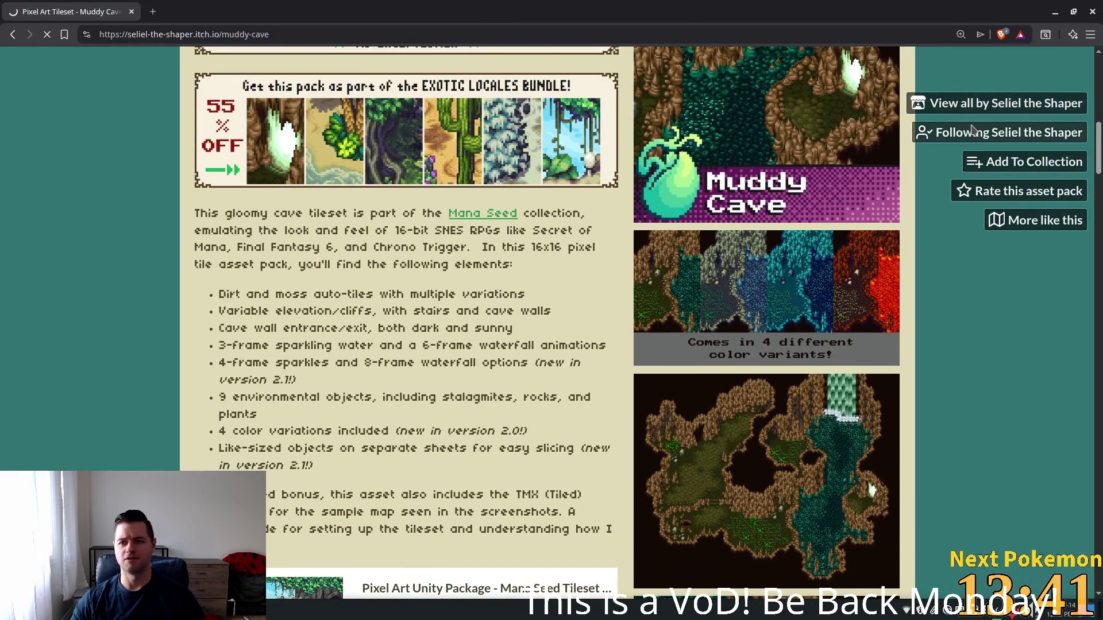
scroll(345, 233, down, 5)
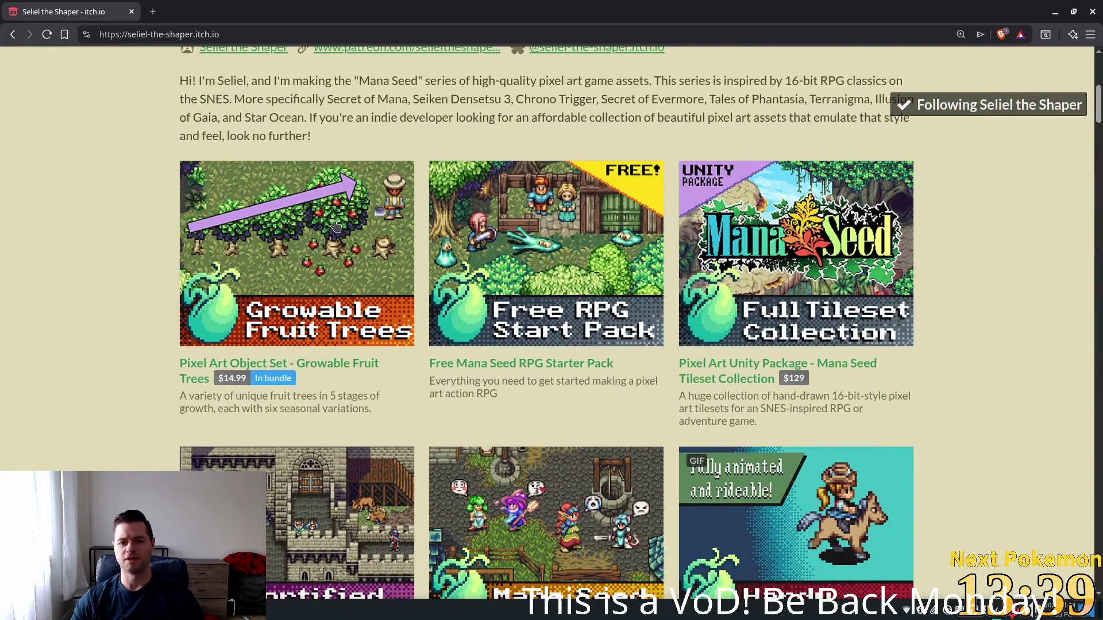
scroll(336, 226, down, 10)
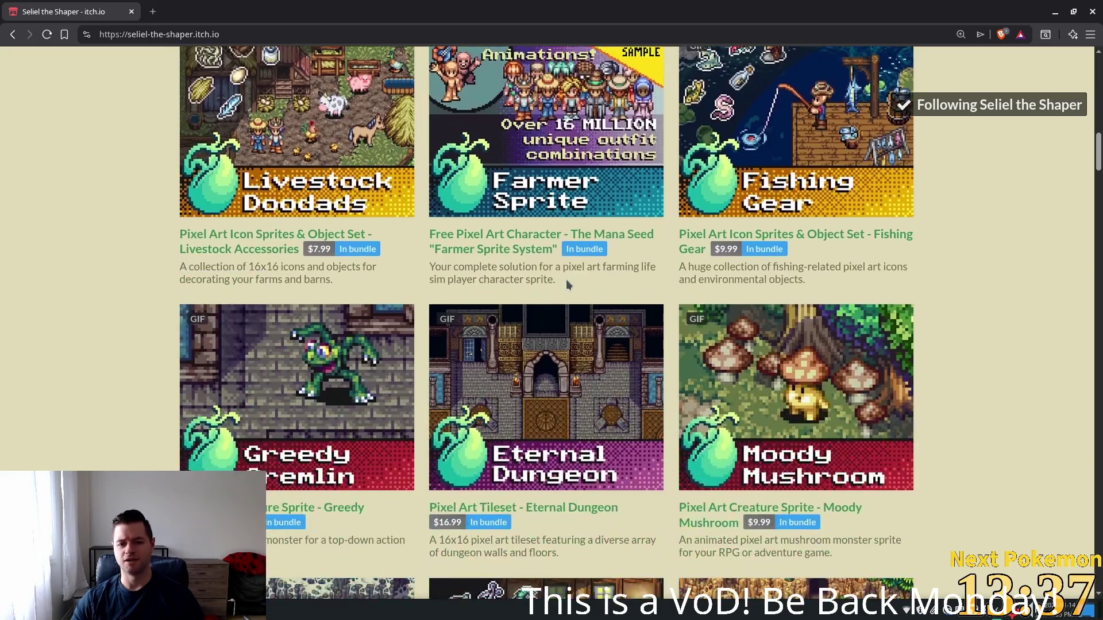
scroll(566, 283, down, 9)
scroll(565, 286, down, 12)
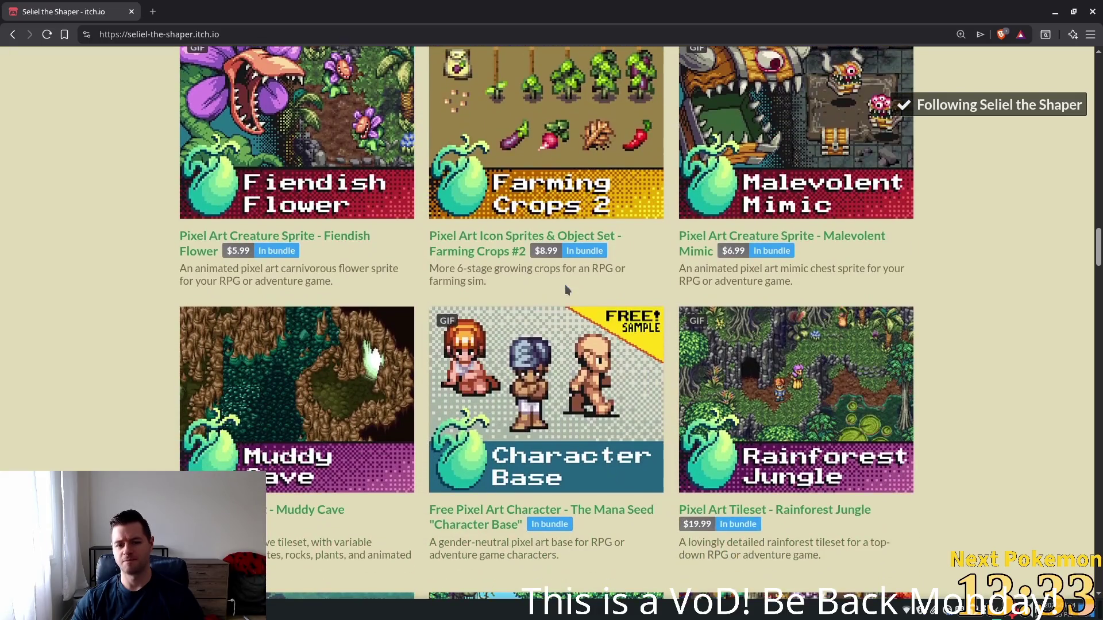
scroll(564, 284, down, 7)
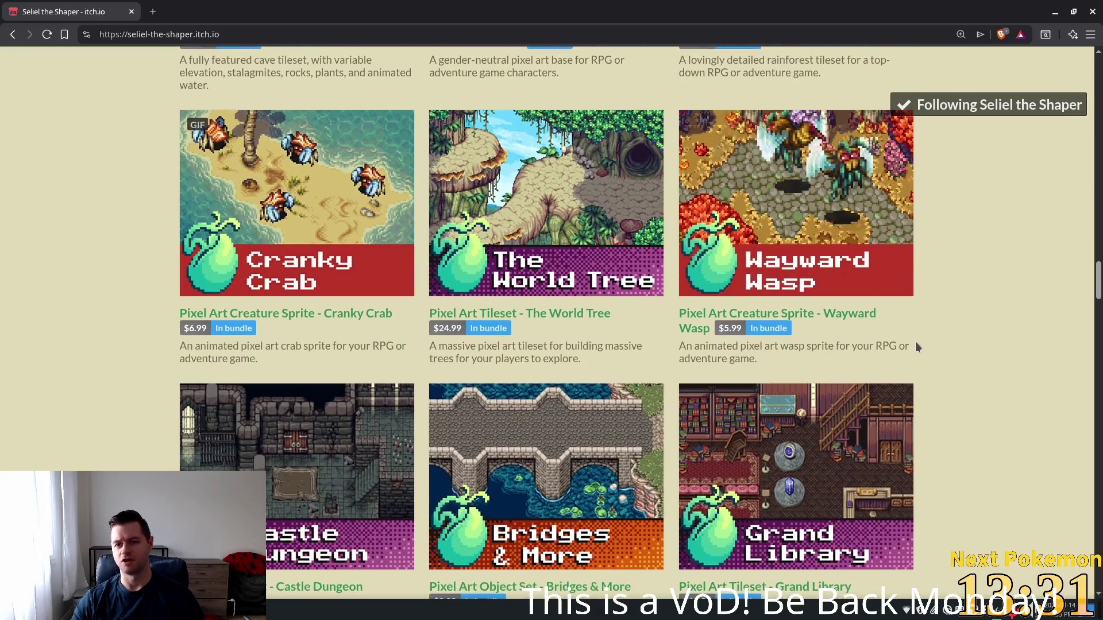
scroll(915, 343, down, 13)
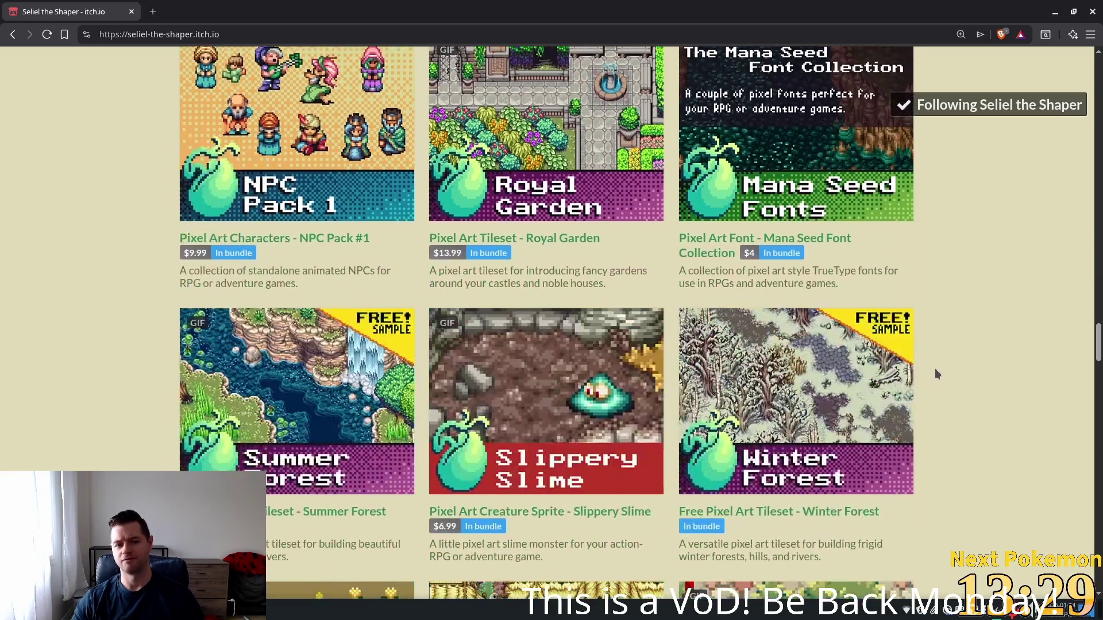
scroll(960, 351, down, 8)
scroll(989, 360, down, 3)
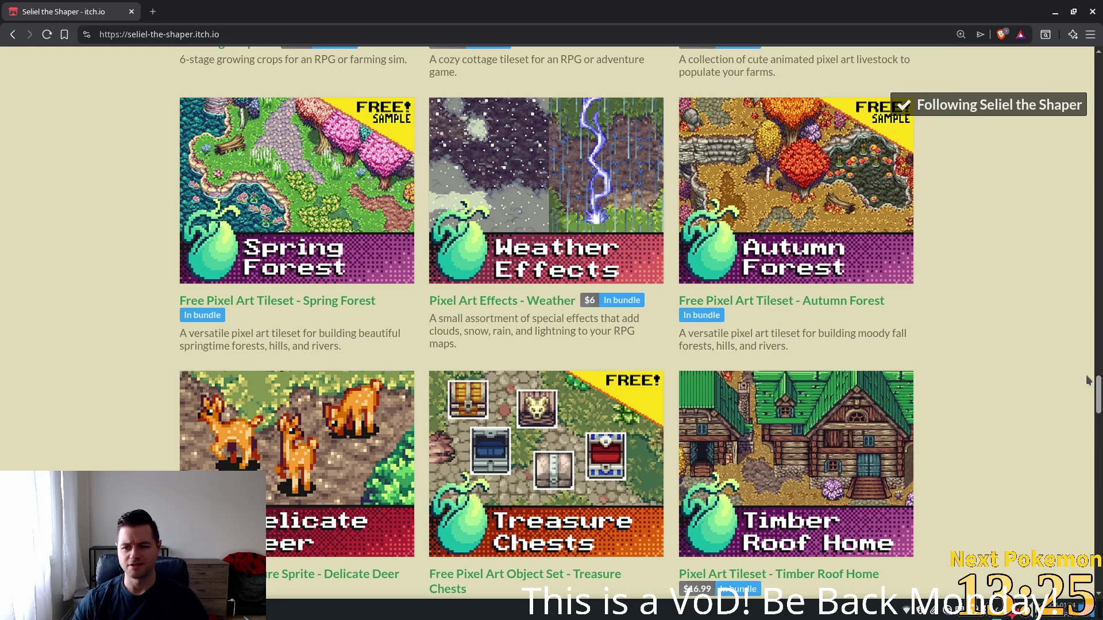
scroll(1087, 380, down, 8)
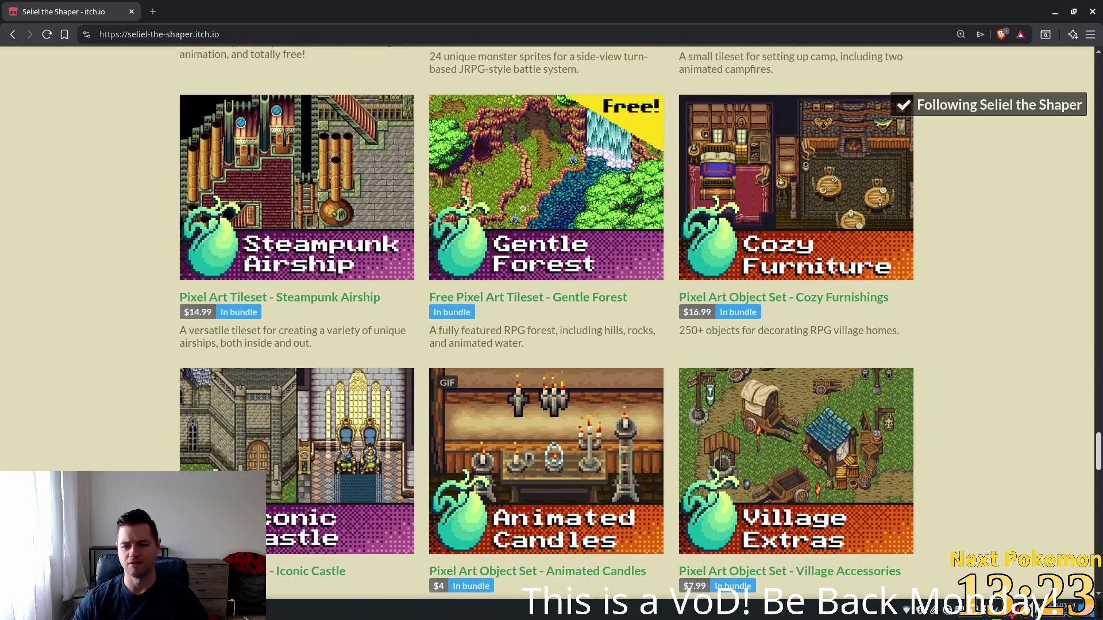
scroll(547, 324, down, 2)
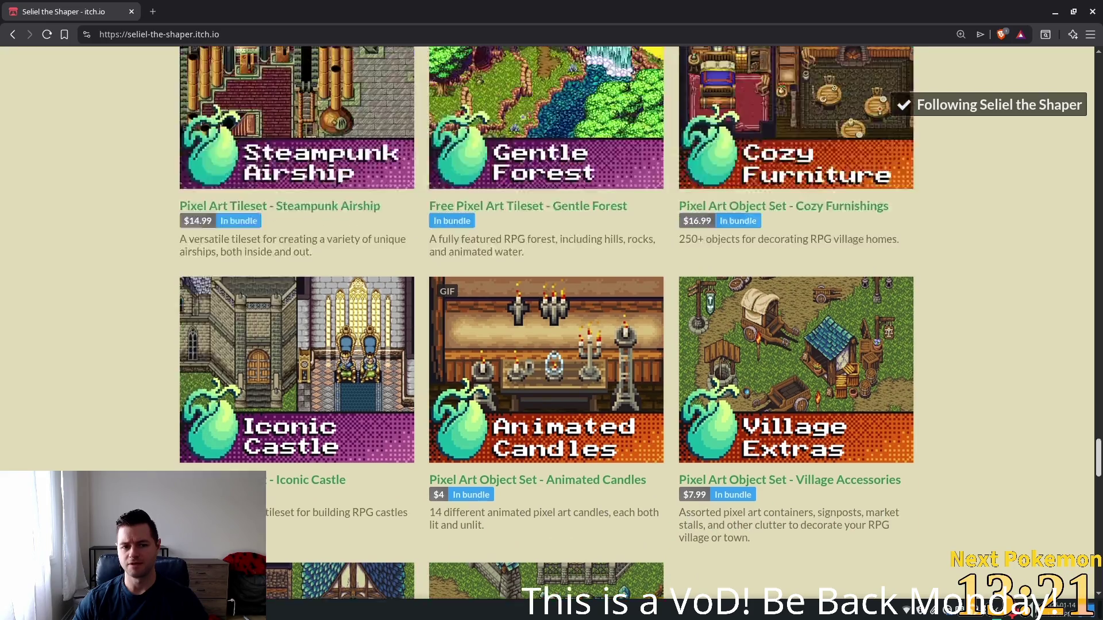
key(Home)
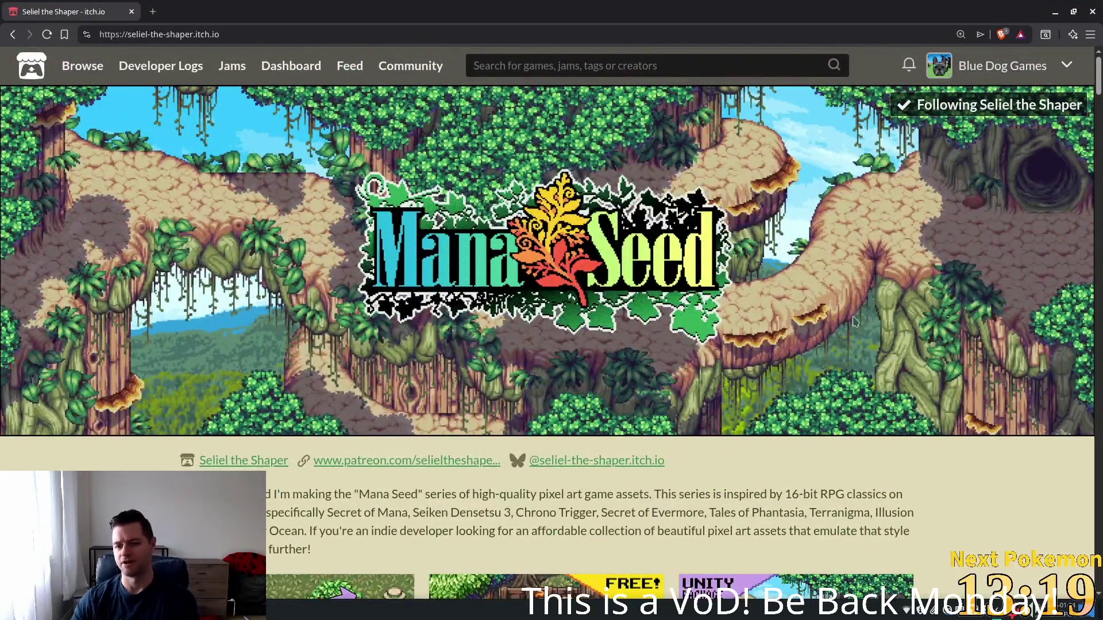
click(130, 11)
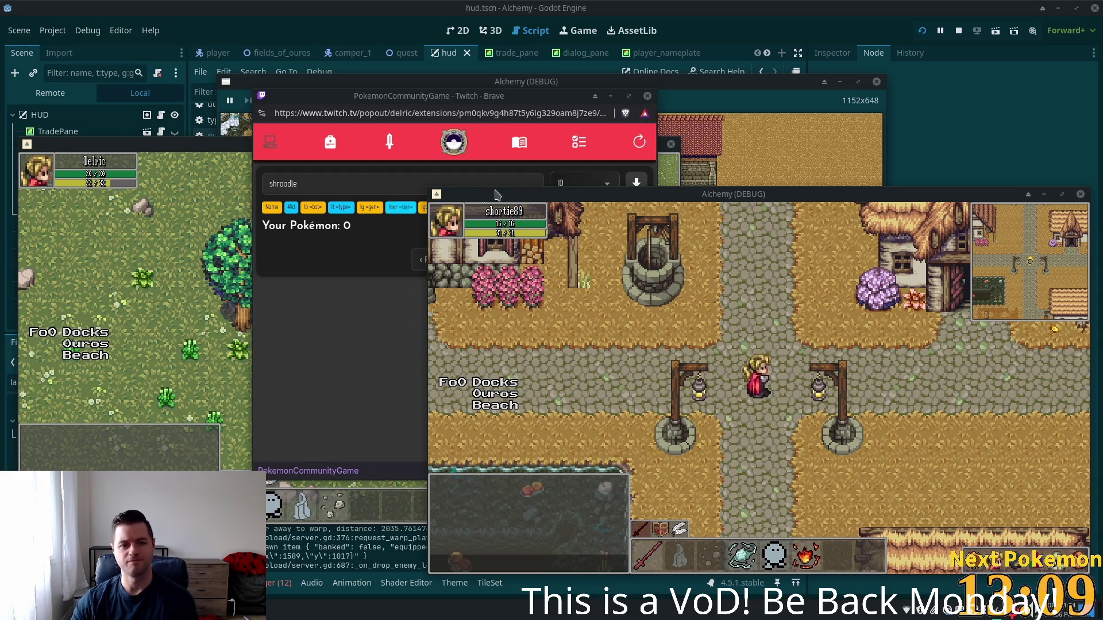
- Bring the Twitch extension's Pokémon list forward, then refocus the left Alchemy game window
click(532, 183)
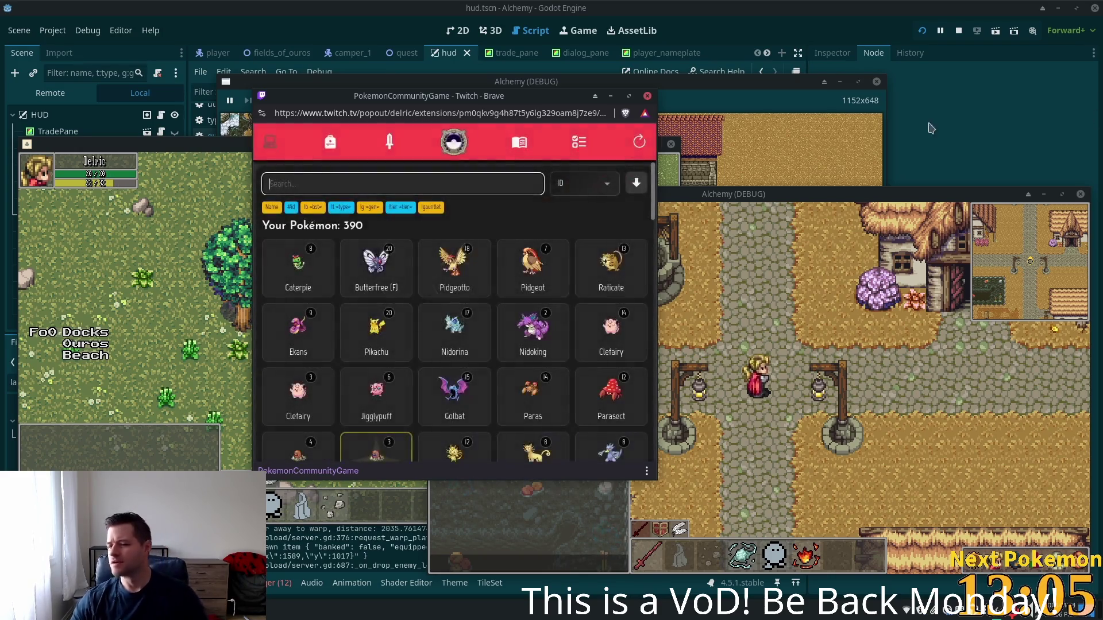
click(205, 289)
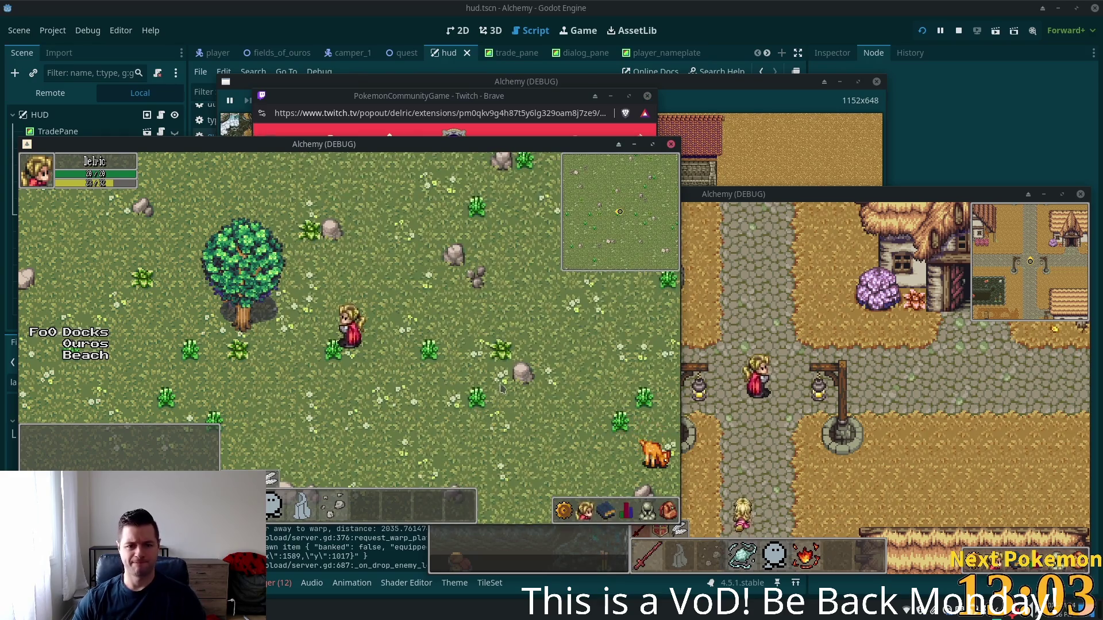
- Walk the player down-left across the field into the tent camp
key(Down)
key(Left)
key(Down)
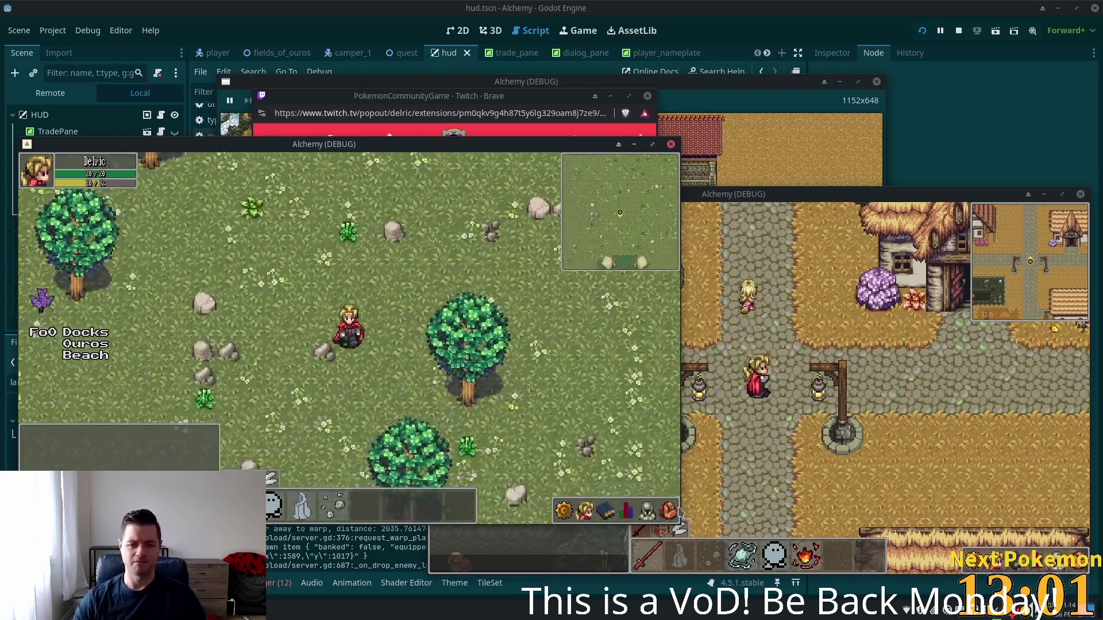
key(Down)
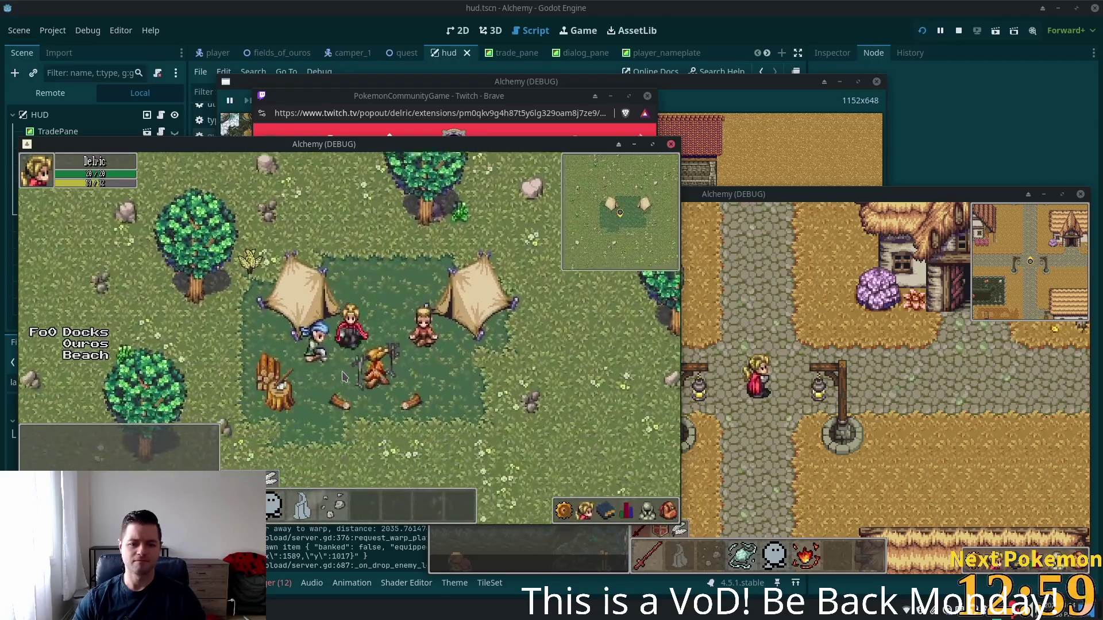
- Talk to the Camper, answer 'Yes, I've got it right here', and continue to the reward
click(346, 294)
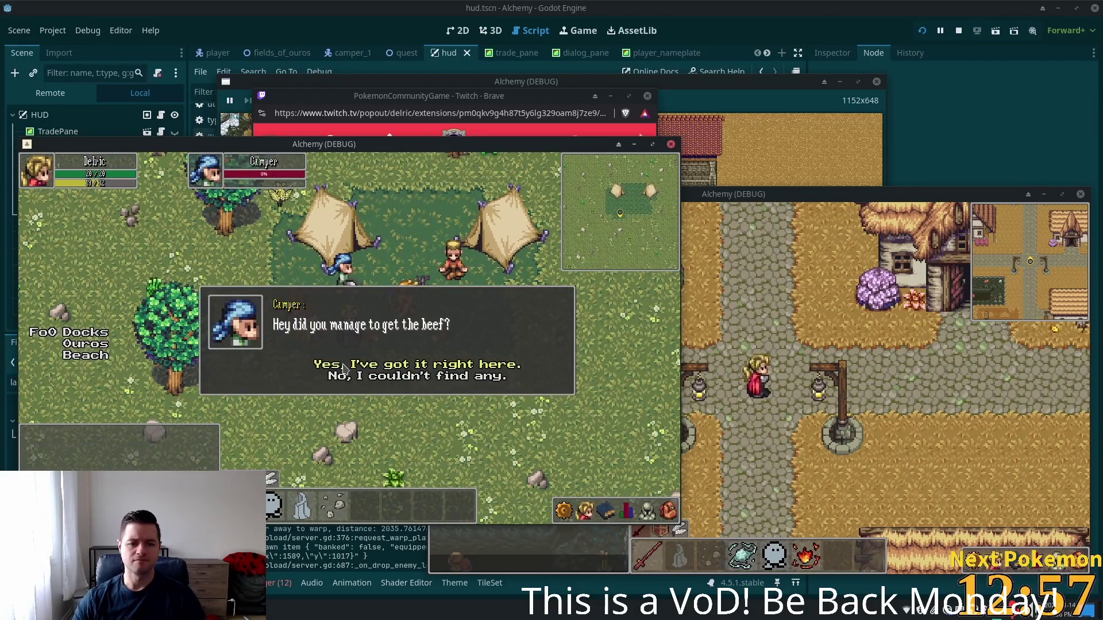
click(402, 368)
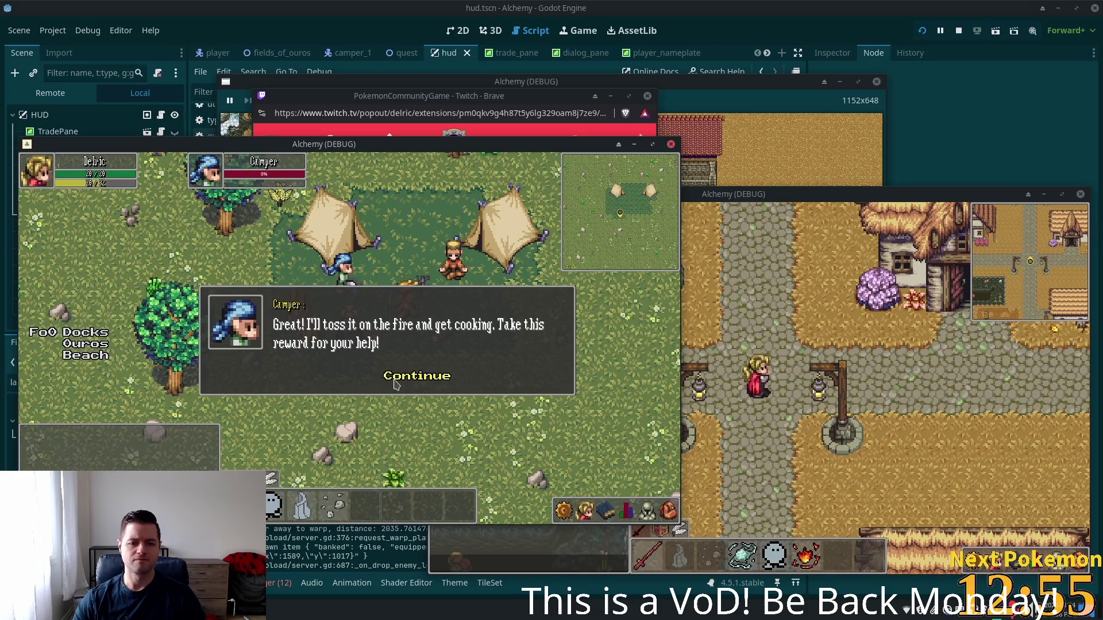
click(395, 381)
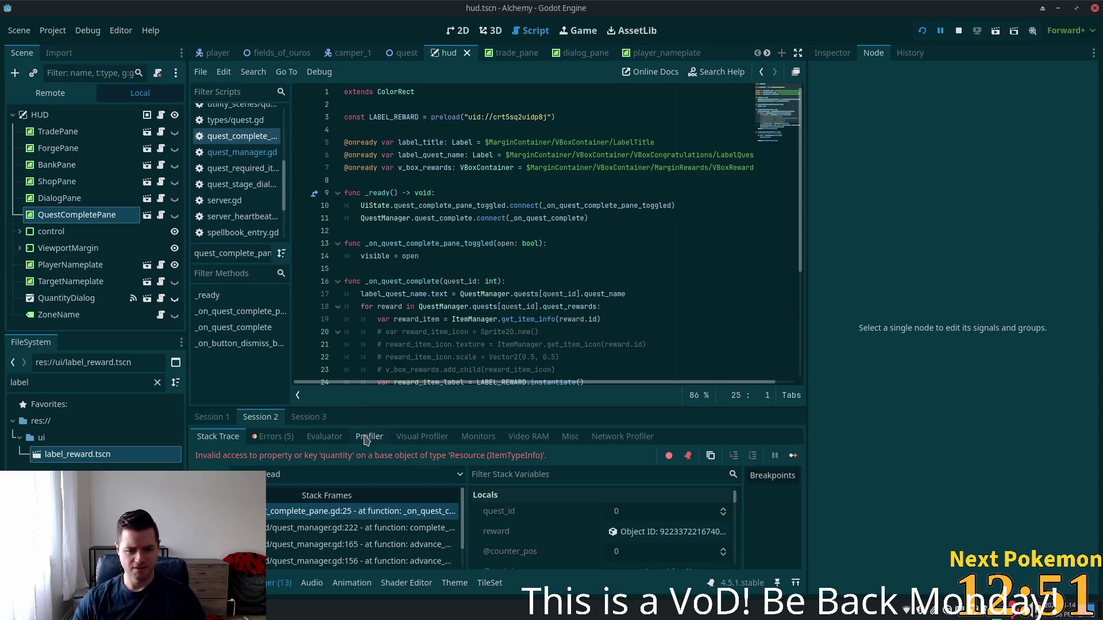
- Jump to the error line and inspect reward_item on line 25 and the quest_rewards loop on line 18
click(306, 513)
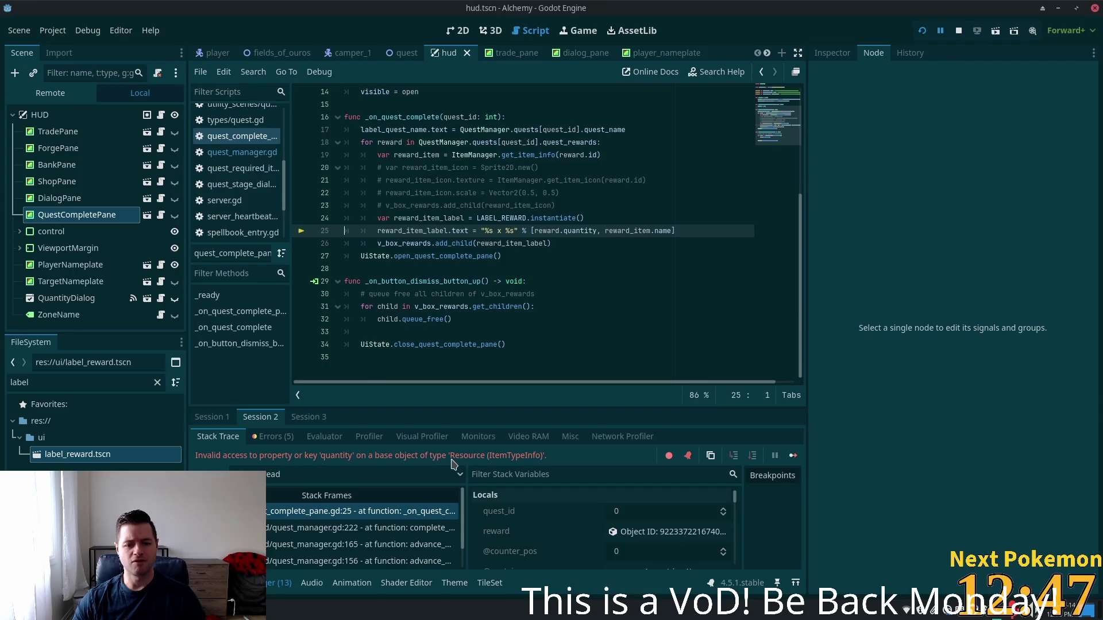
double_click(649, 230)
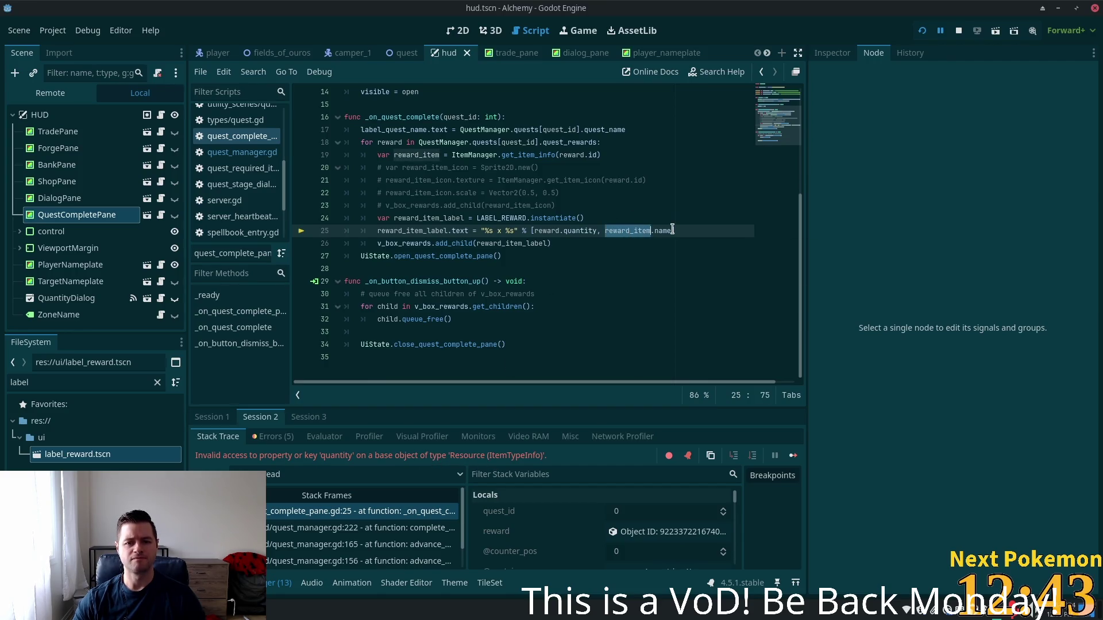
click(545, 231)
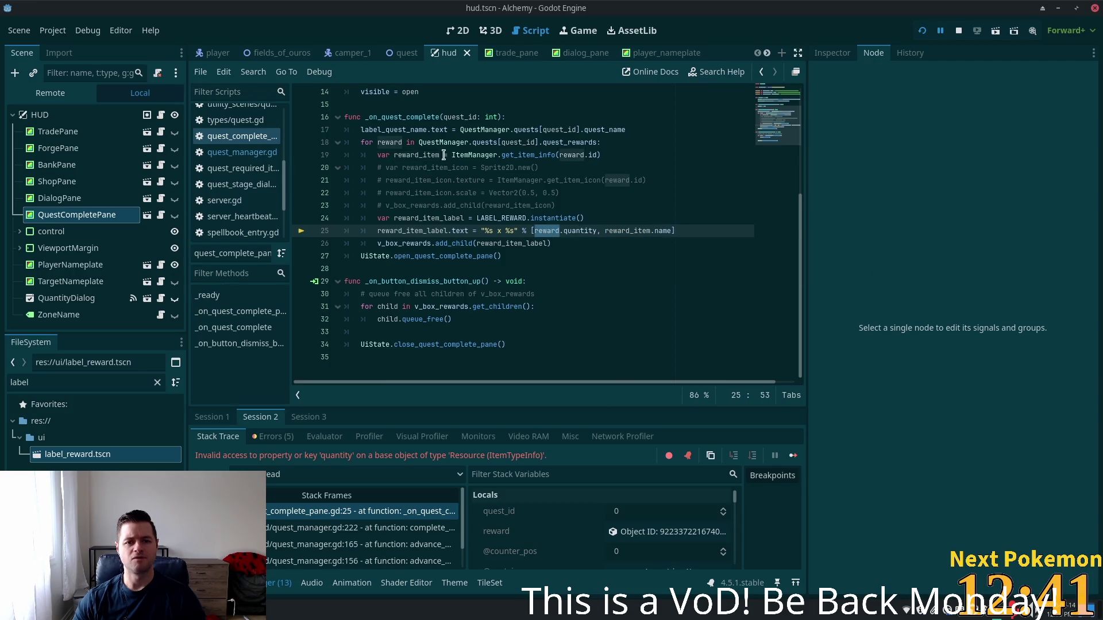
click(393, 142)
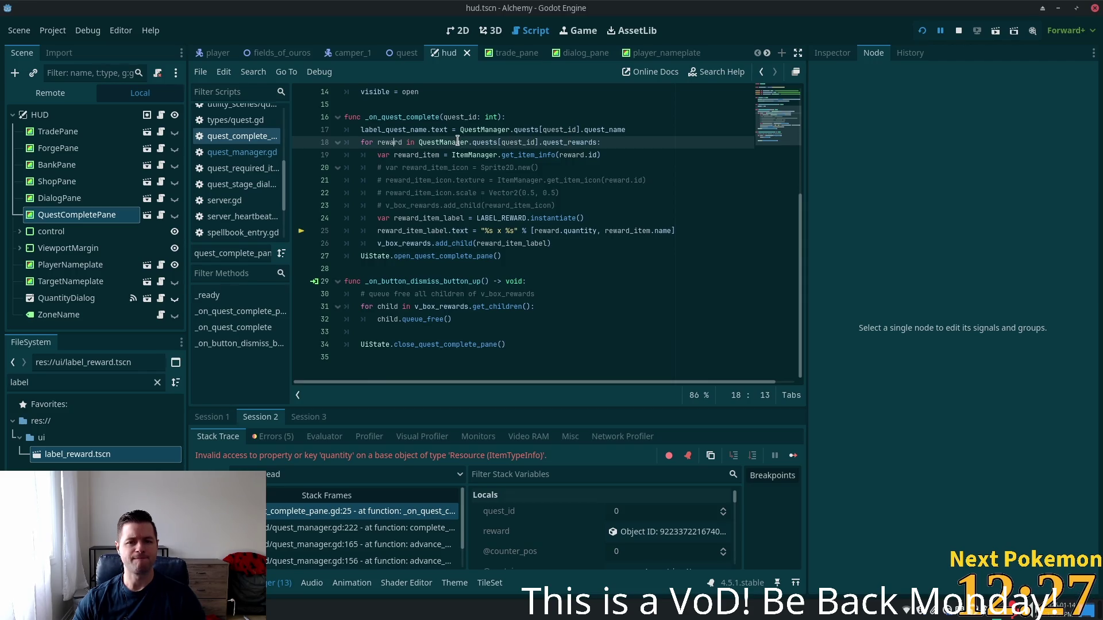
double_click(368, 143)
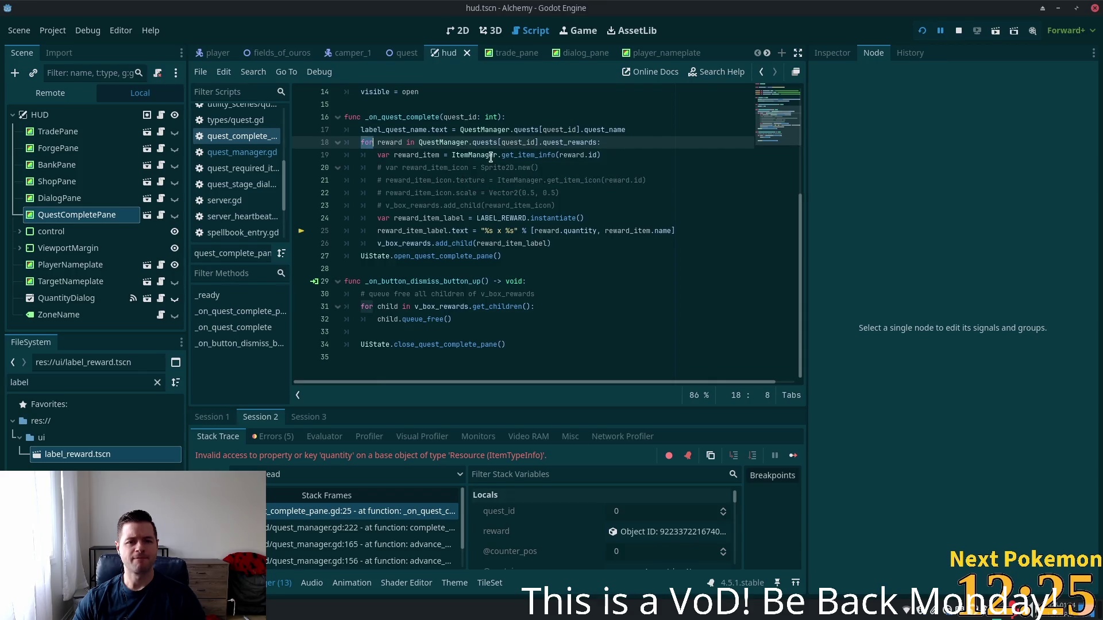
click(580, 141)
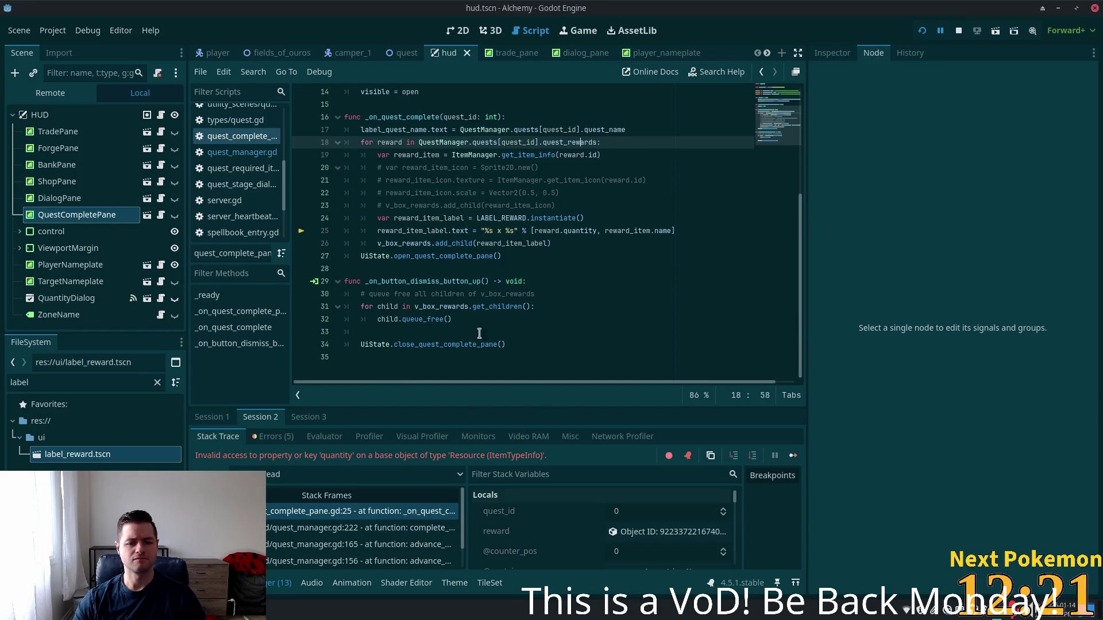
scroll(479, 284, up, 3)
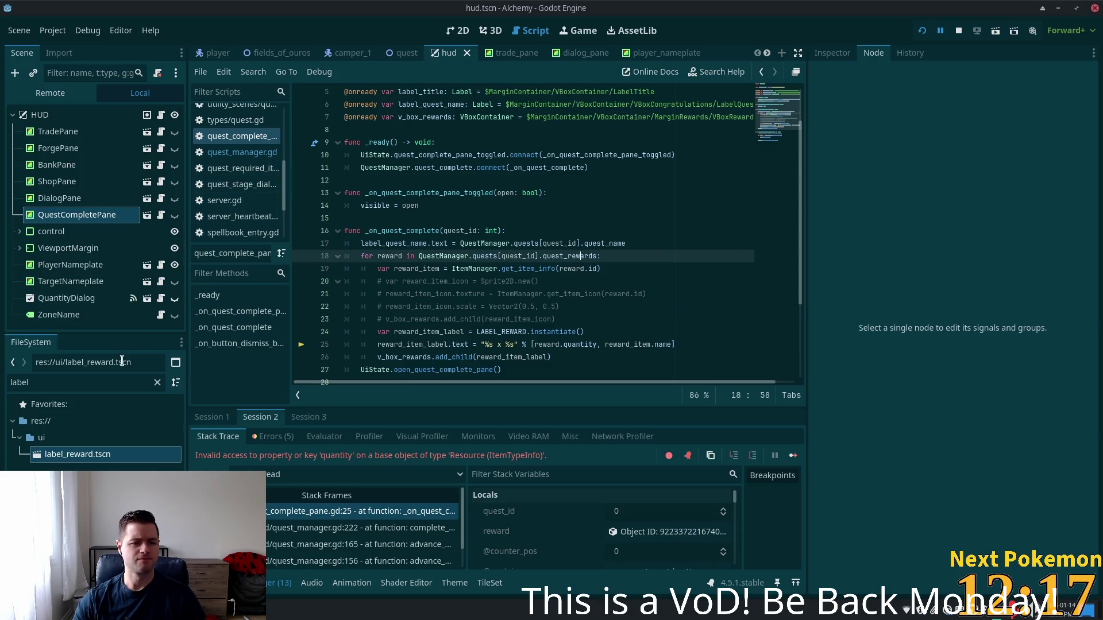
- Enter and then clear an 'itemt' FileSystem filter, then switch to quest.gd in Cursor
click(65, 382)
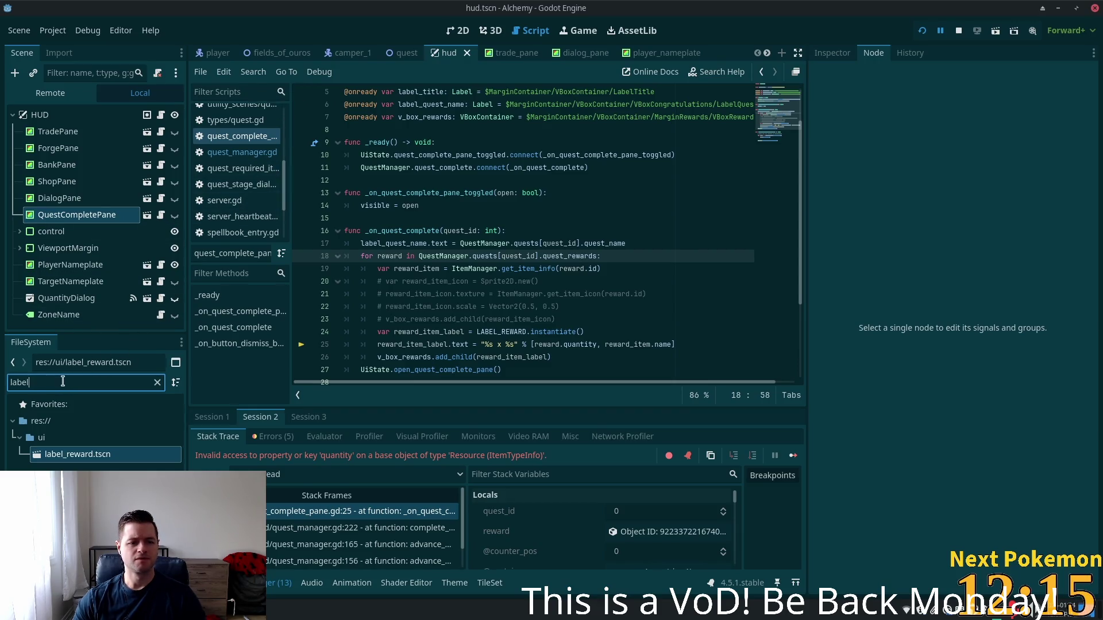
key(ctrl+a)
text(itemt)
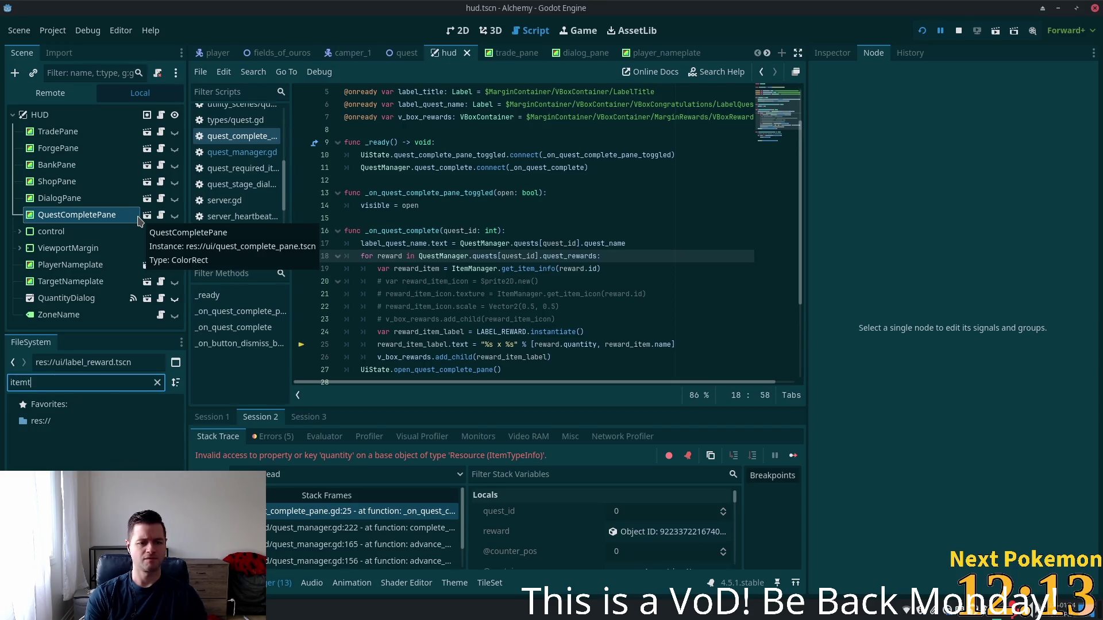
key(BackSpace)
key(BackSpace)
key(BackSpace)
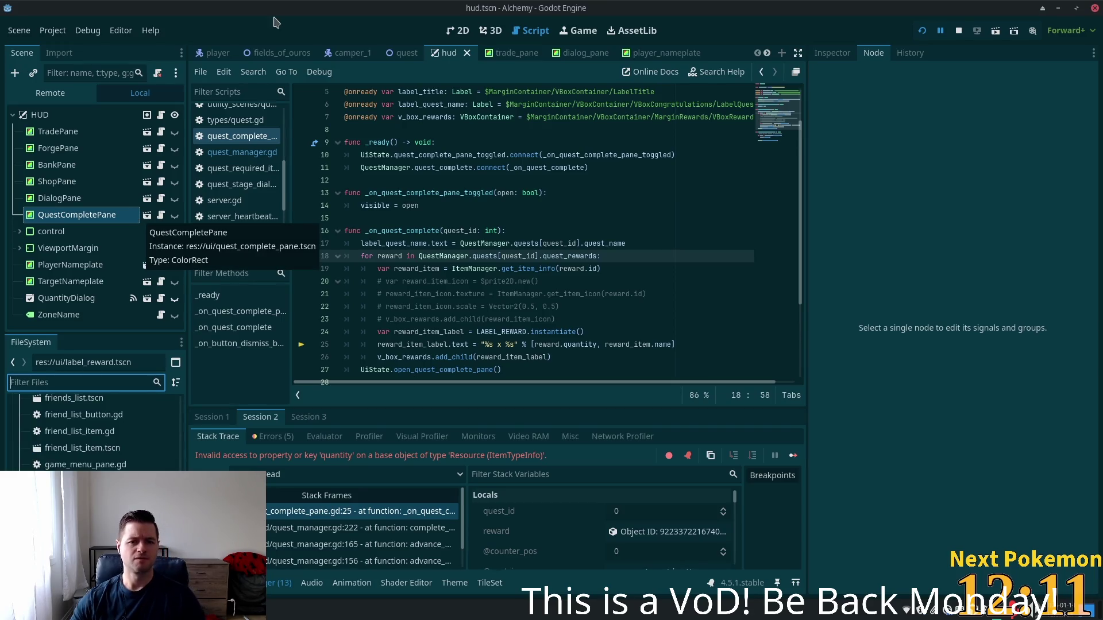
click(522, 193)
scroll(519, 190, up, 2)
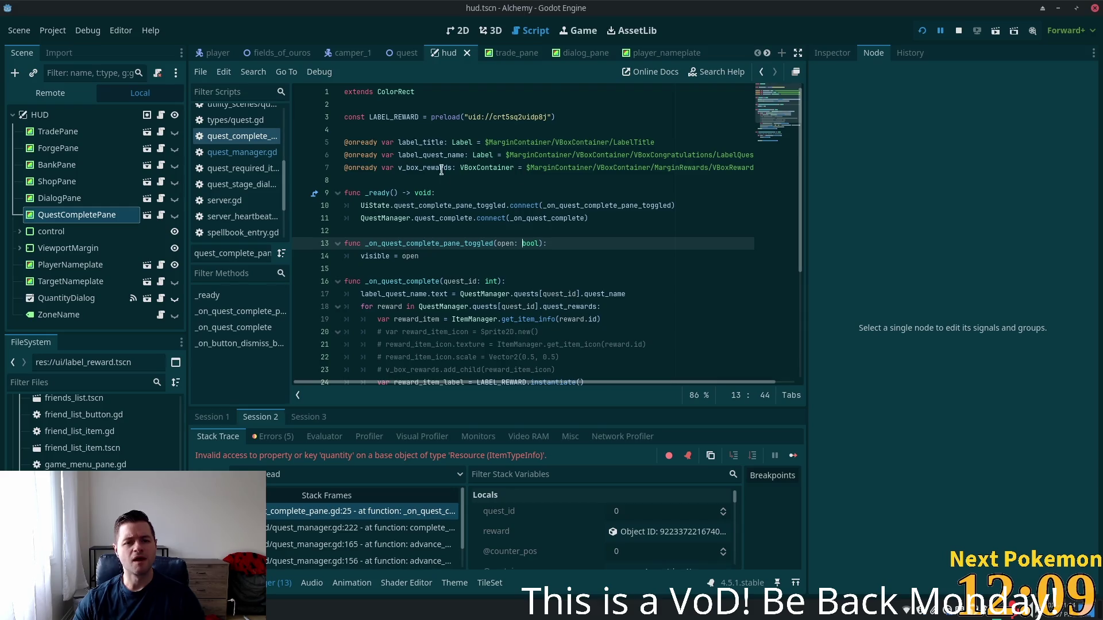
key(alt+Tab)
double_click(287, 115)
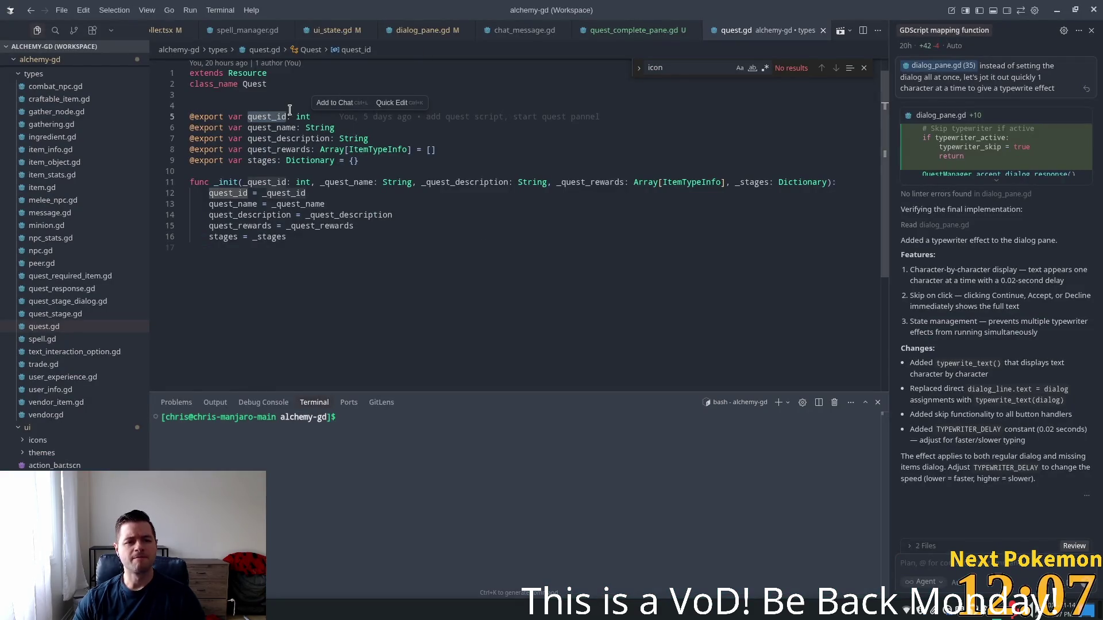
- Go from the quest_rewards declaration on line 8 to the ItemTypeInfo definition in item_info.gd
click(276, 149)
click(393, 149)
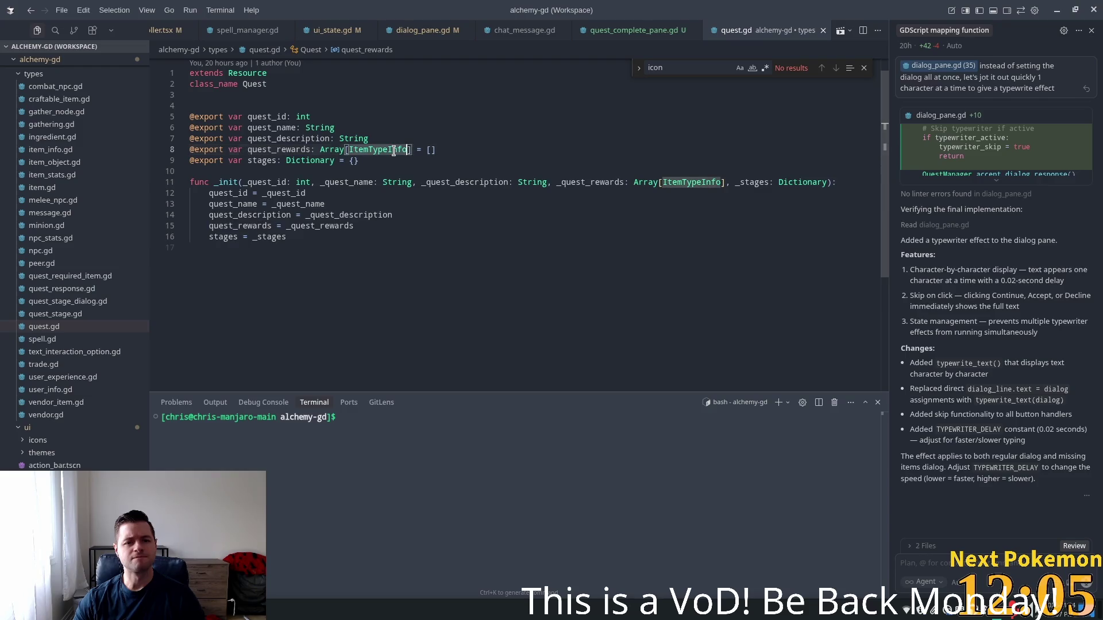
ctrl+click(393, 149)
- Review ItemTypeInfo's fields, especially stack_size, then bring up the Agents chat list
click(233, 128)
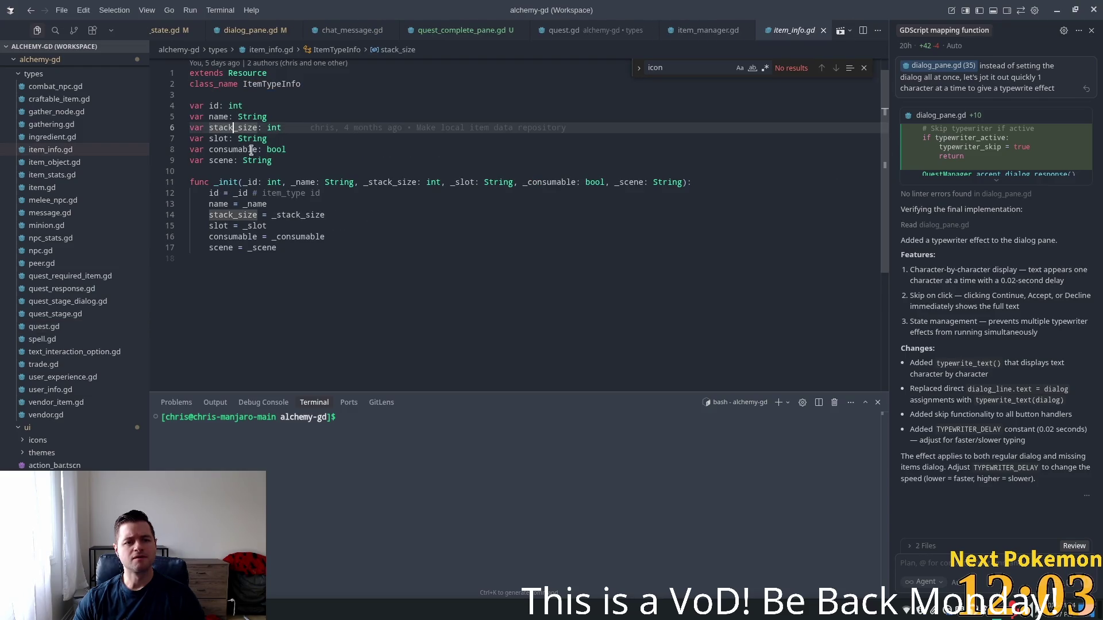
click(260, 172)
double_click(238, 106)
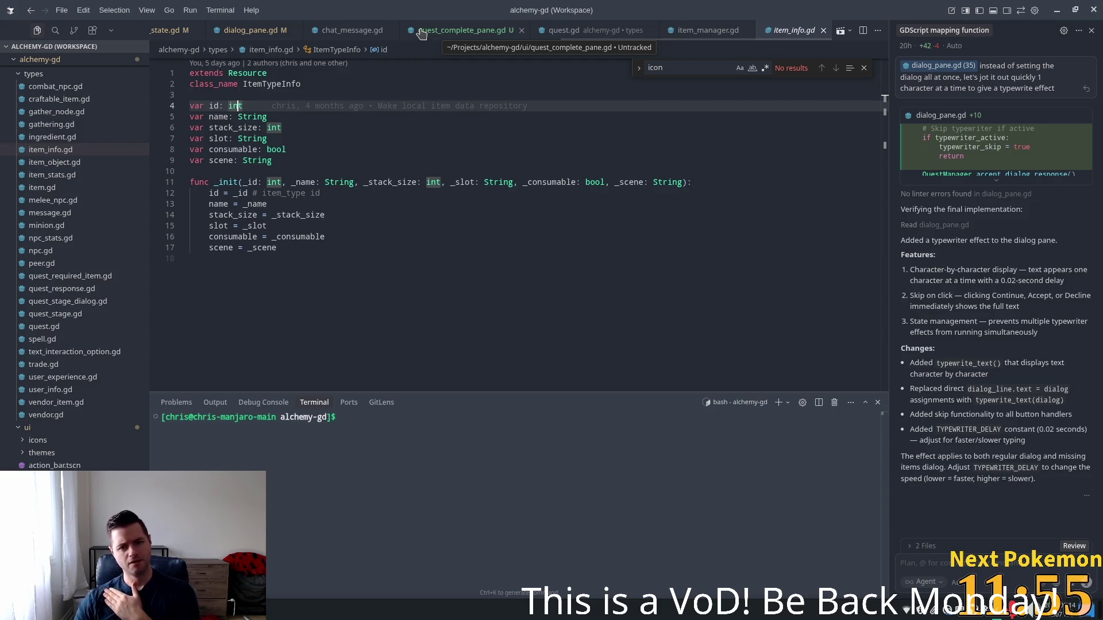
click(243, 132)
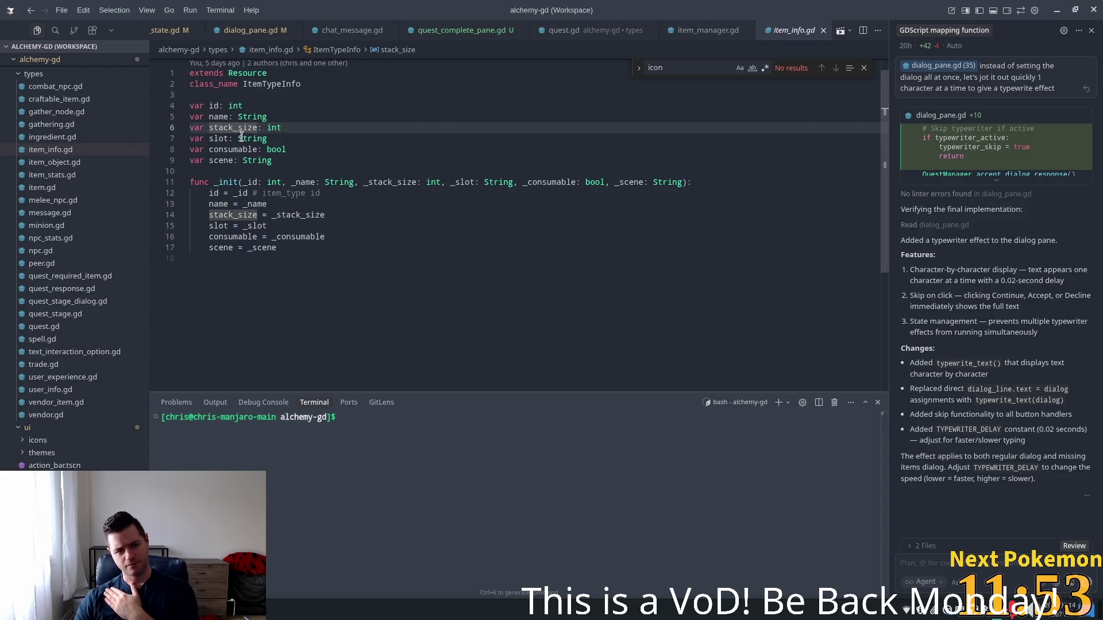
mouse_move(250, 125)
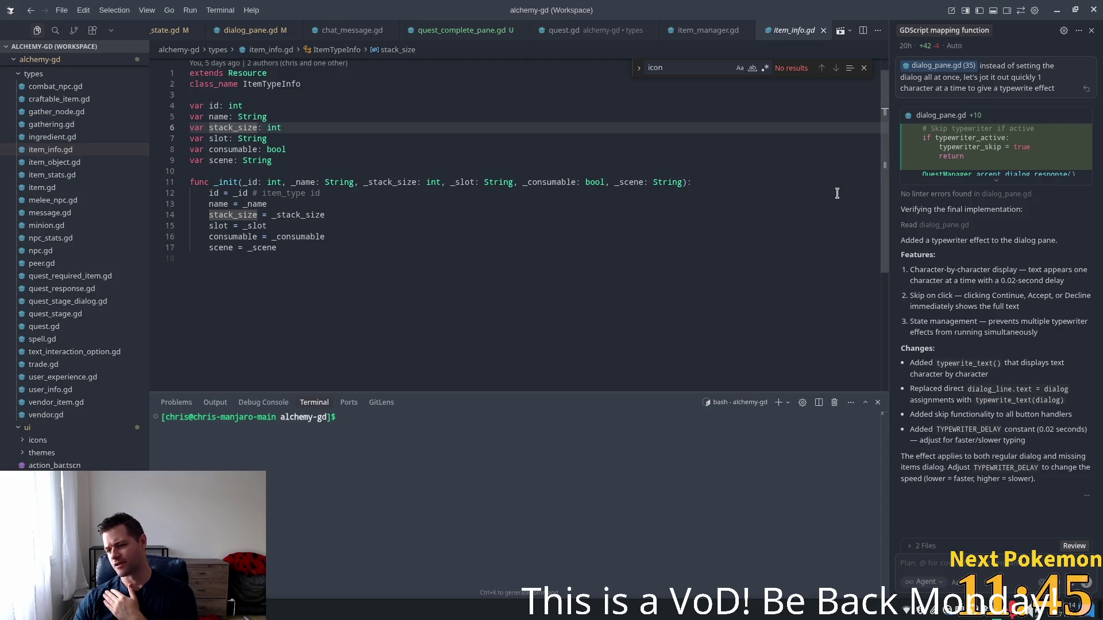
click(1078, 30)
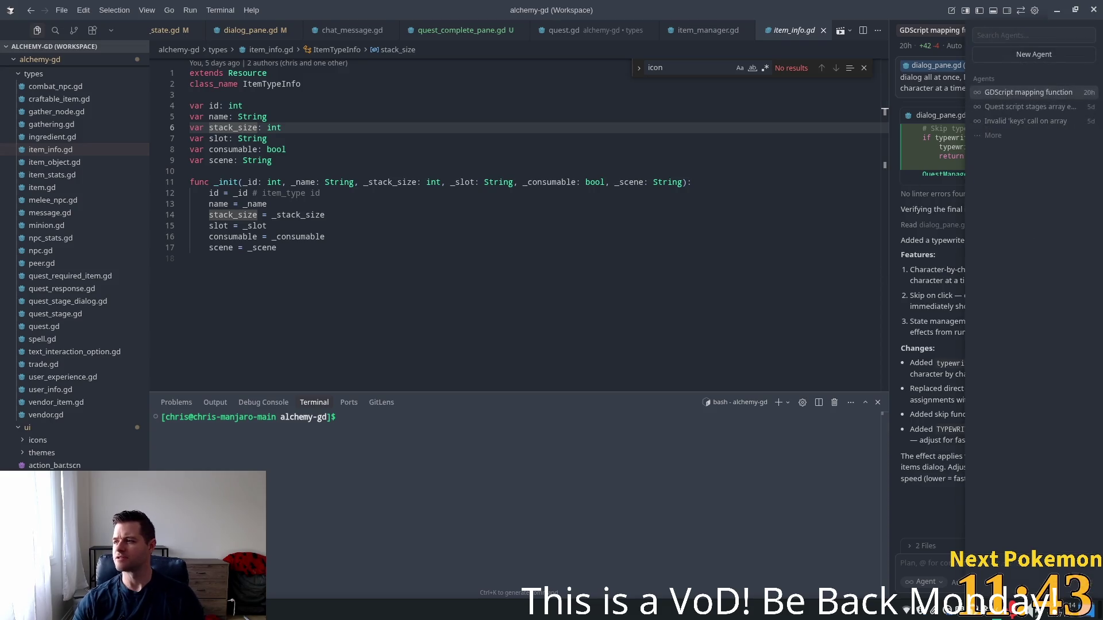
- Dismiss the agent chats list, drag the item_info.gd tab to a new position, and show quests.json
key(Escape)
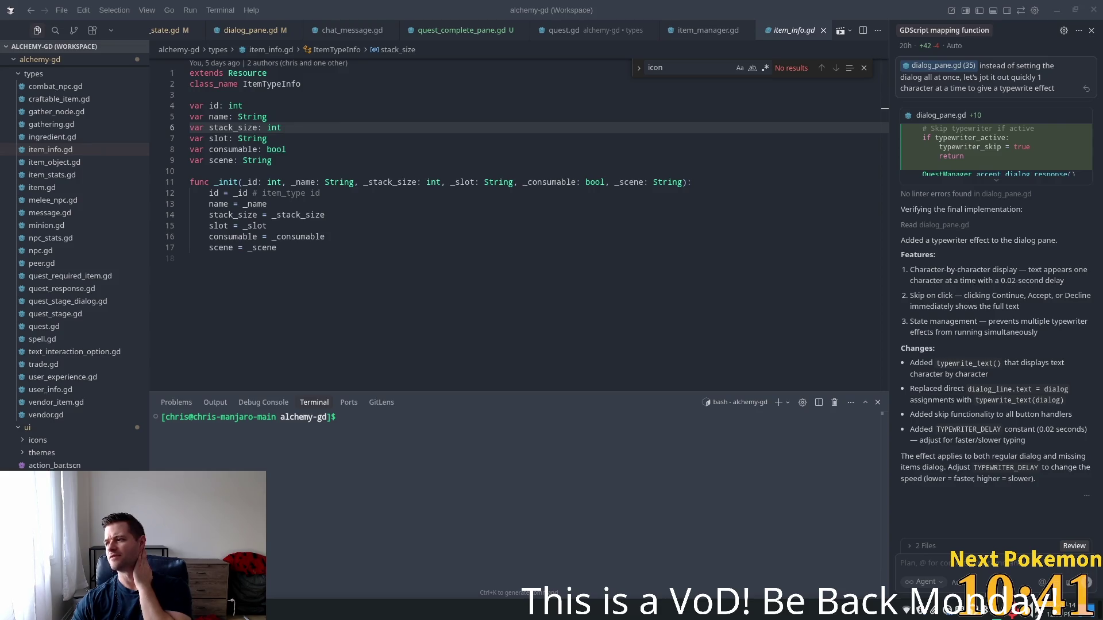
key(ctrl+alt+apostrophe)
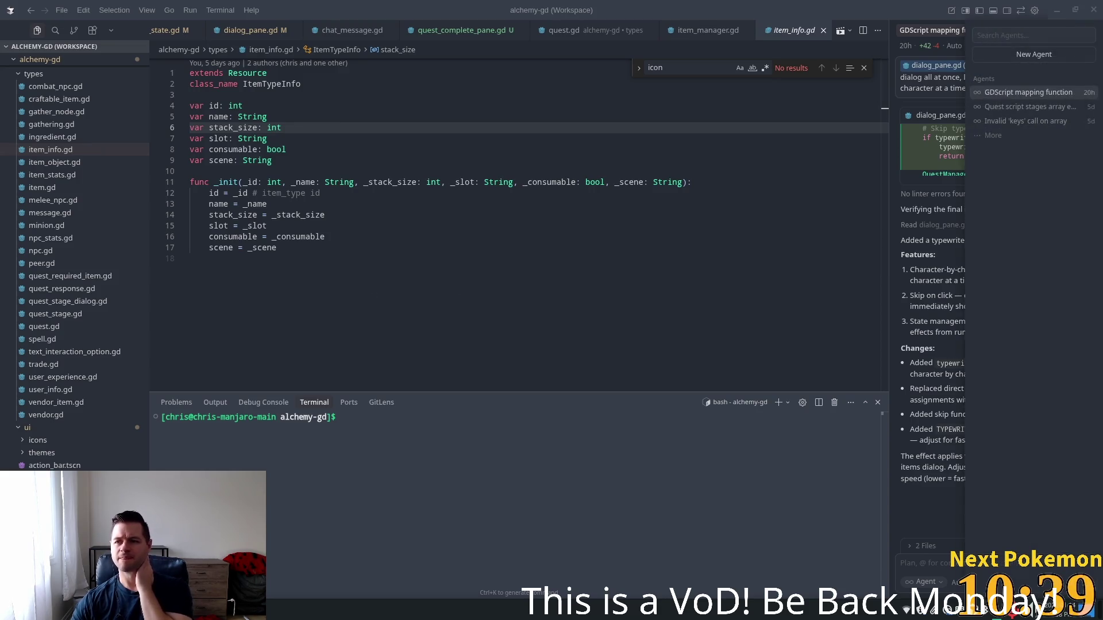
key(Escape)
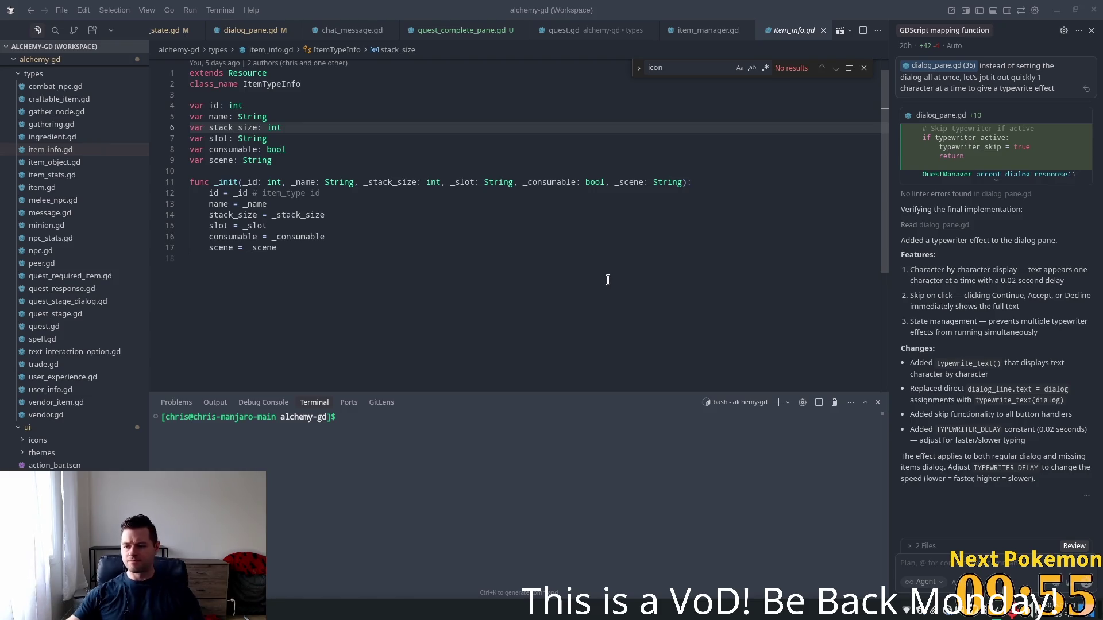
mouse_move(1101, 177)
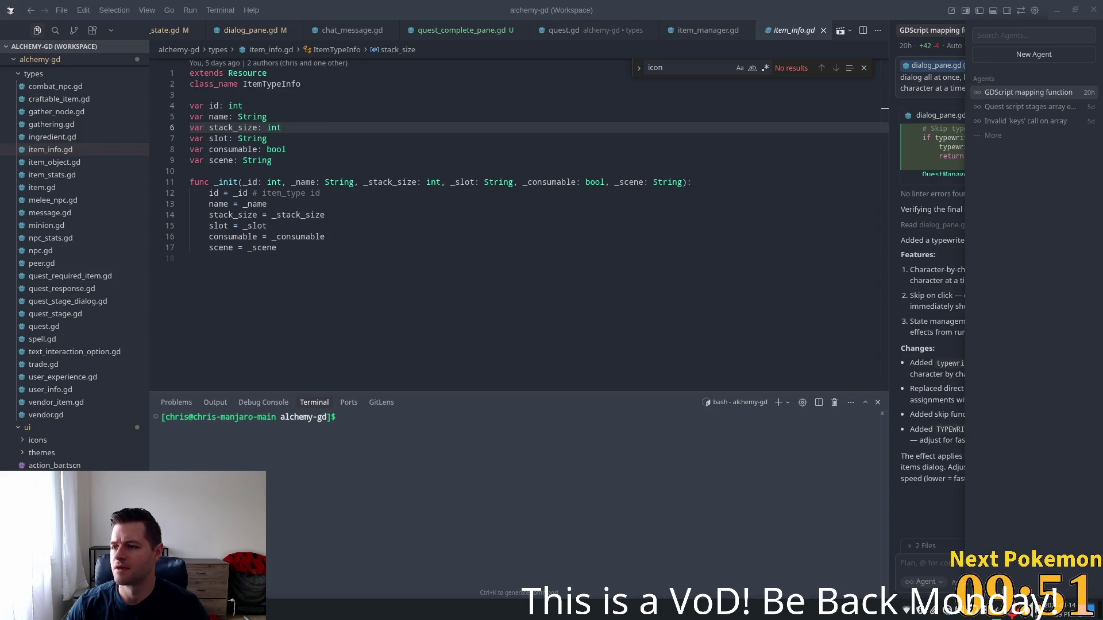
click(432, 237)
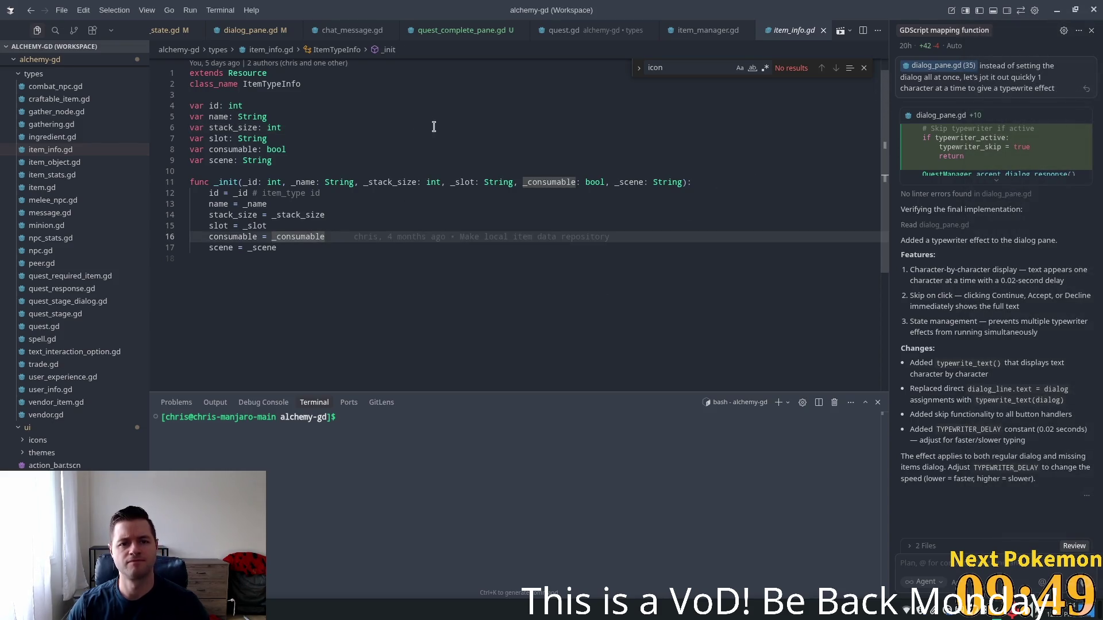
scroll(202, 35, up, 1)
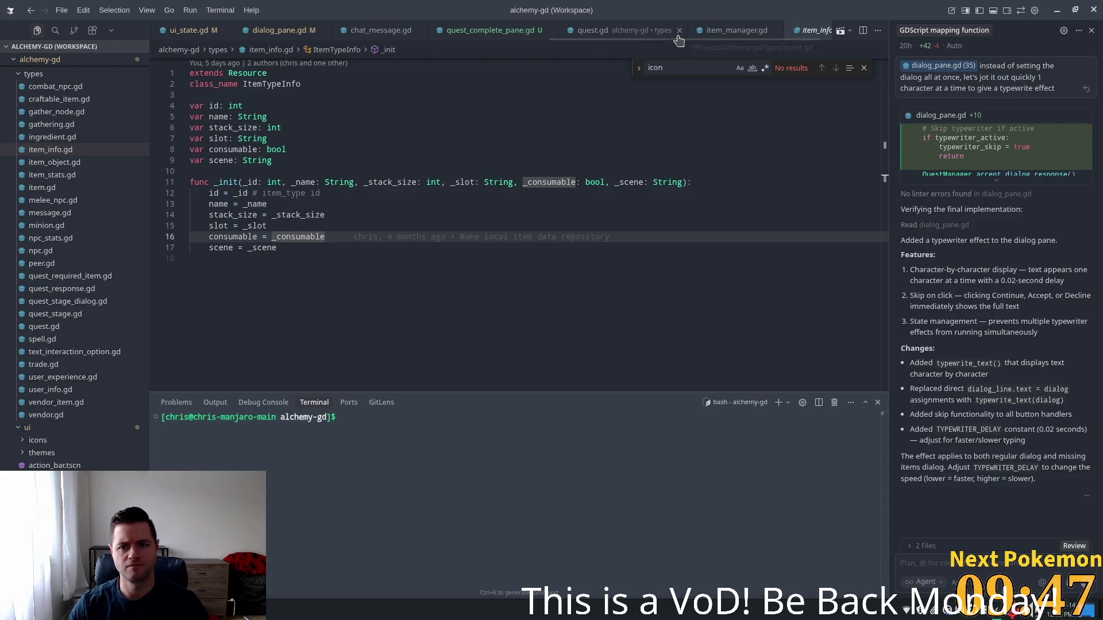
mouse_move(812, 31)
mouse_down()
mouse_move(148, 32)
mouse_move(195, 35)
mouse_up()
click(196, 34)
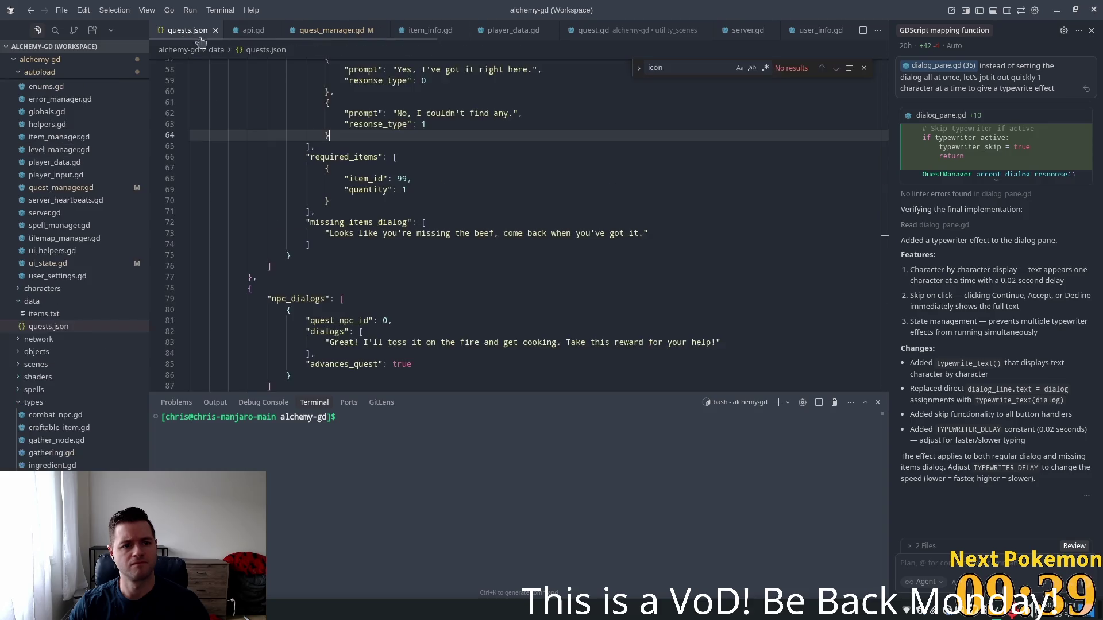
- Scroll to the top of quests.json and select the first reward's item_id key on line 8
scroll(622, 245, up, 4)
scroll(712, 119, up, 15)
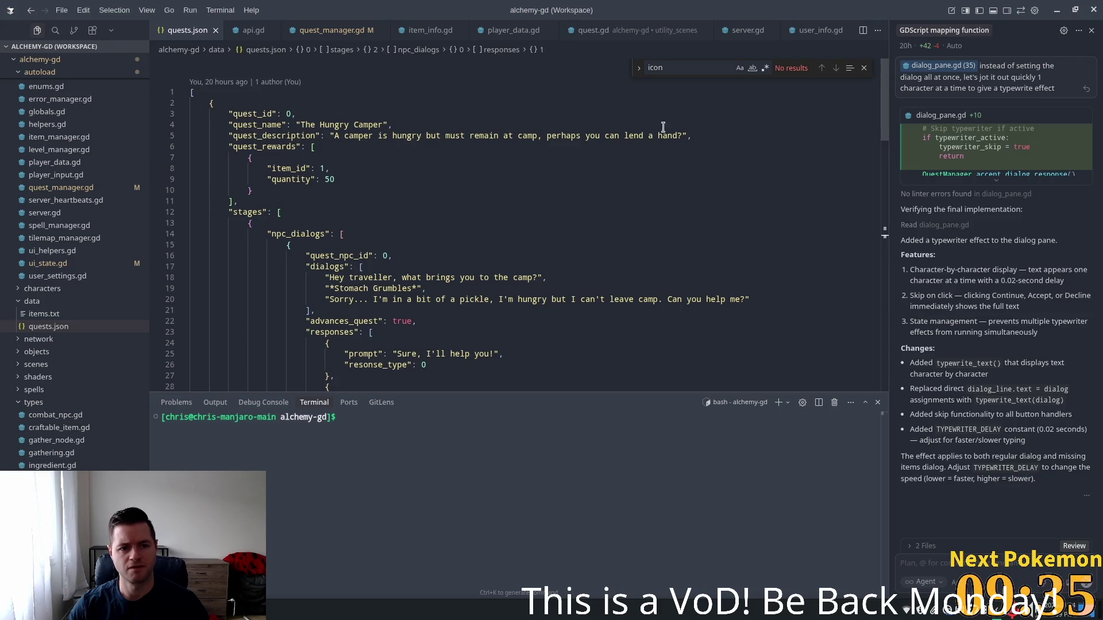
click(322, 180)
click(306, 169)
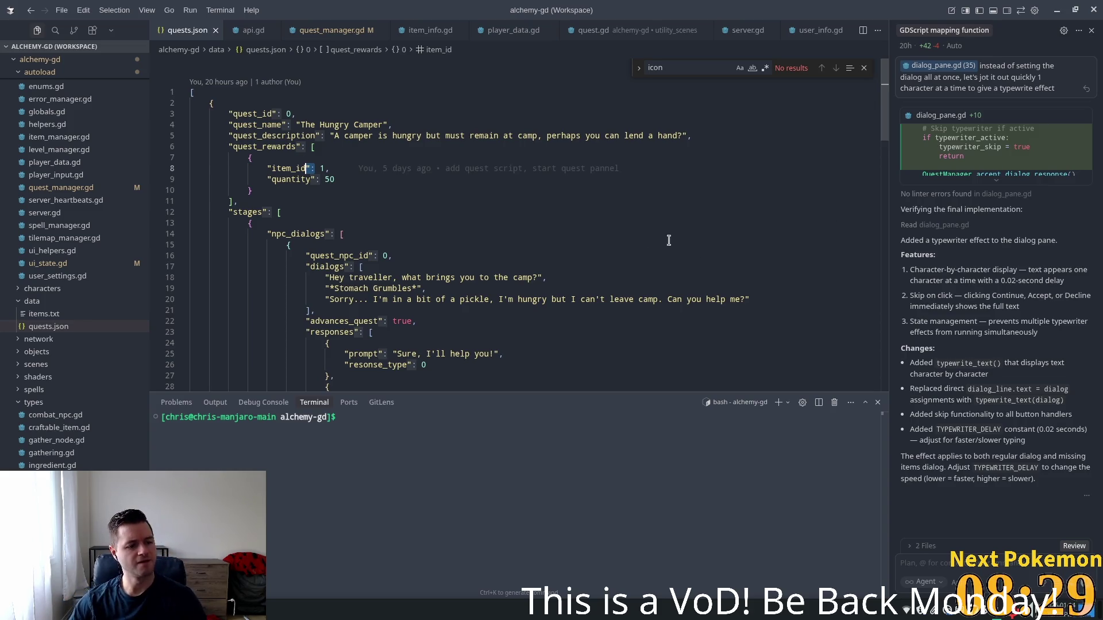
click(306, 170)
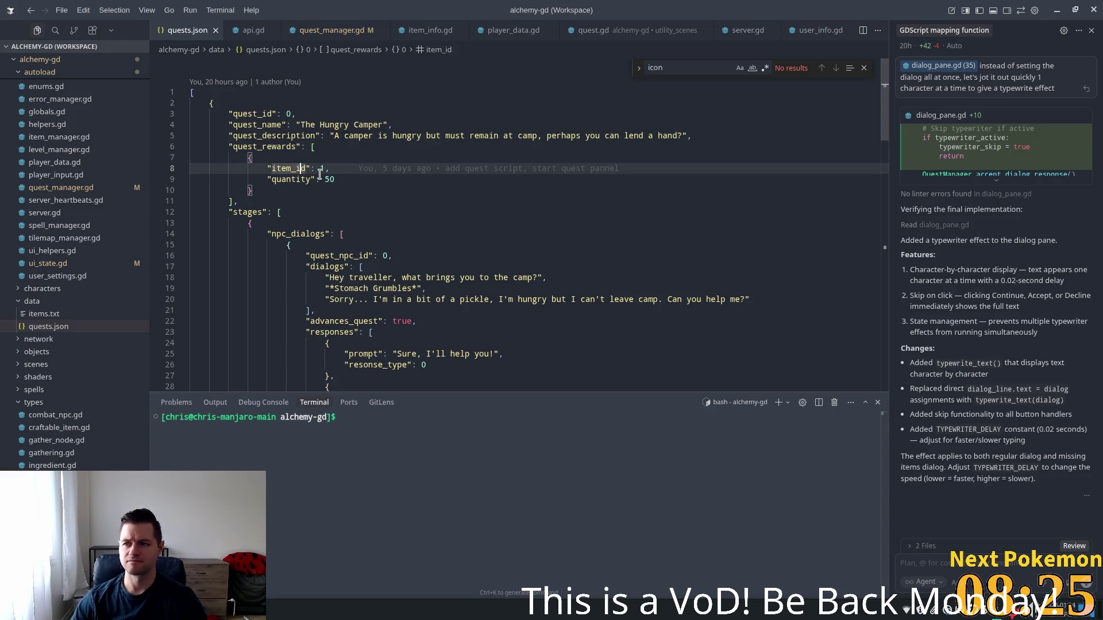
double_click(270, 147)
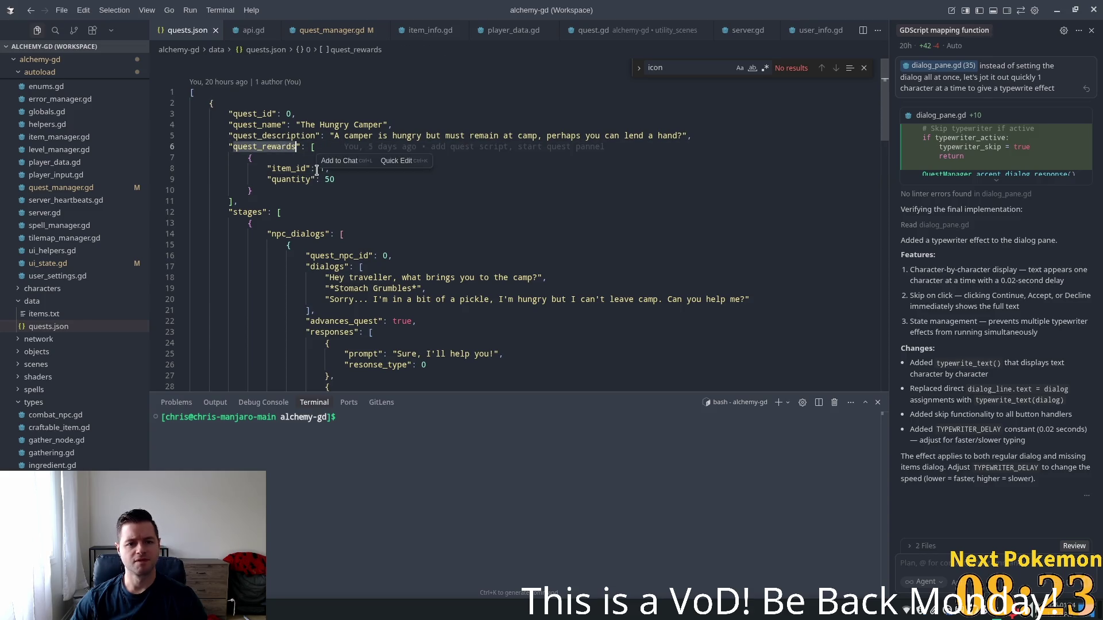
double_click(295, 175)
double_click(296, 170)
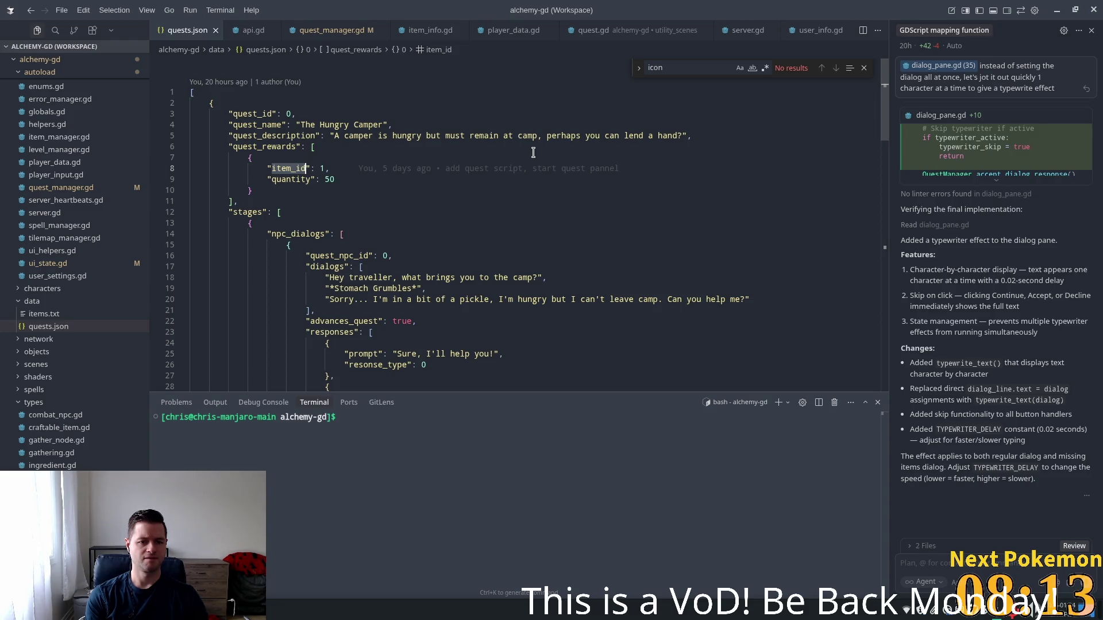
- Replace item_id with id in the Hungry Camper reward and save quests.json
text(id)
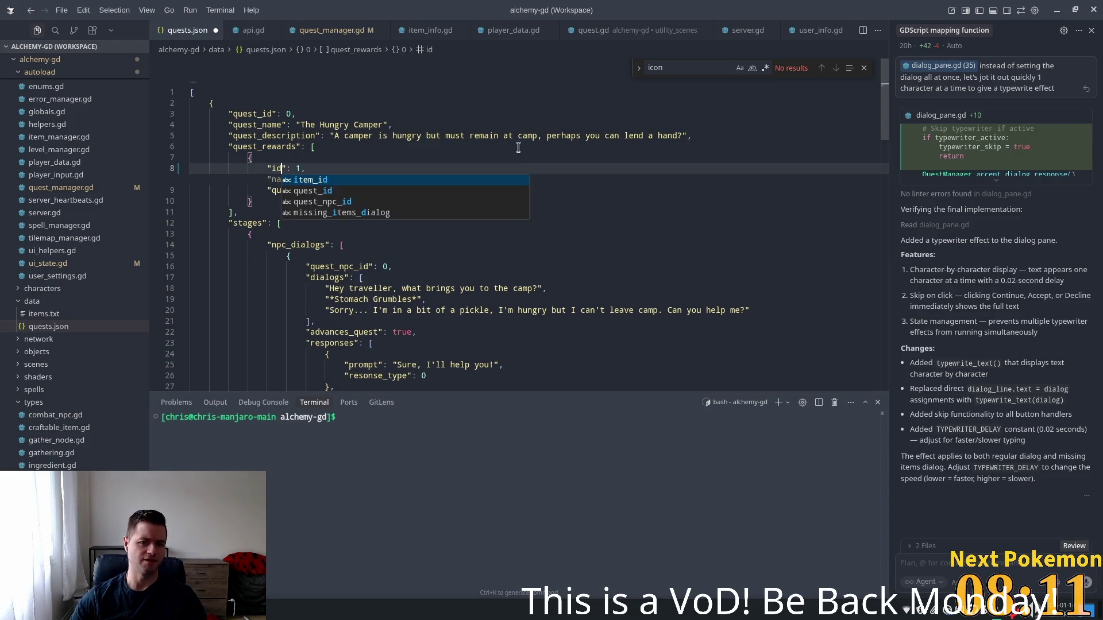
click(503, 137)
click(475, 137)
key(ctrl+s)
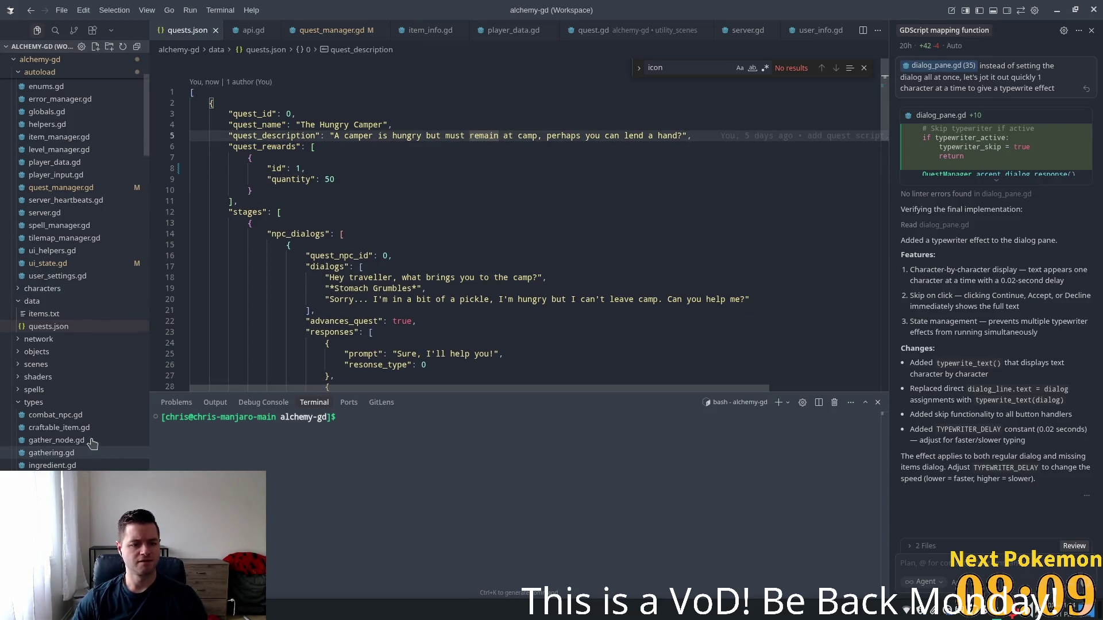
- Scroll through the later quest stages, then right-click the types folder in the Explorer
scroll(50, 349, down, 2)
scroll(51, 356, down, 5)
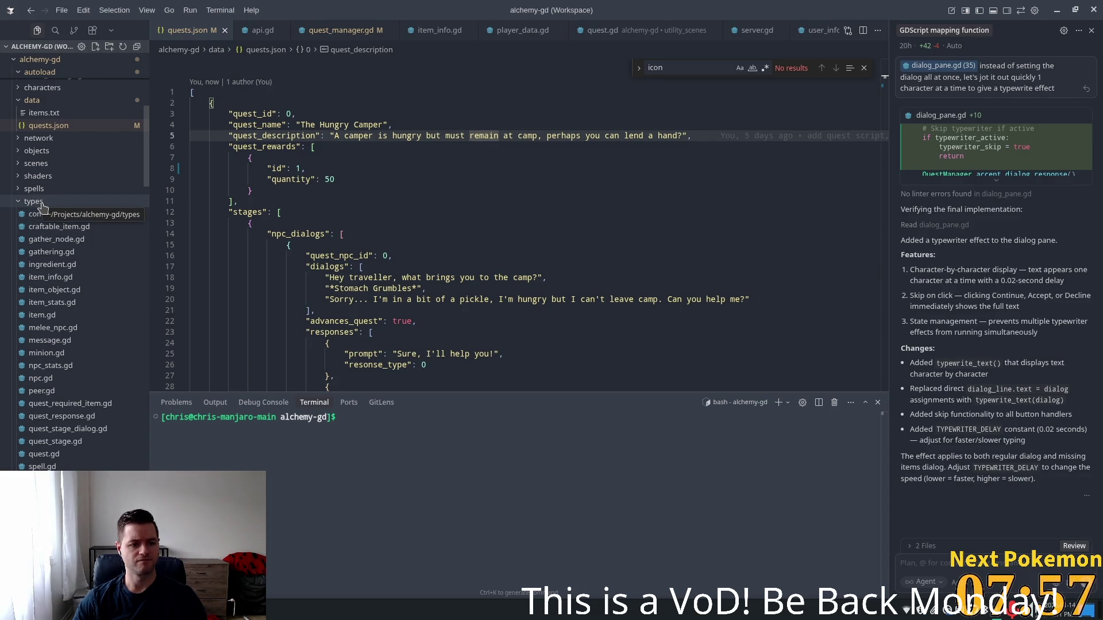
scroll(448, 273, down, 5)
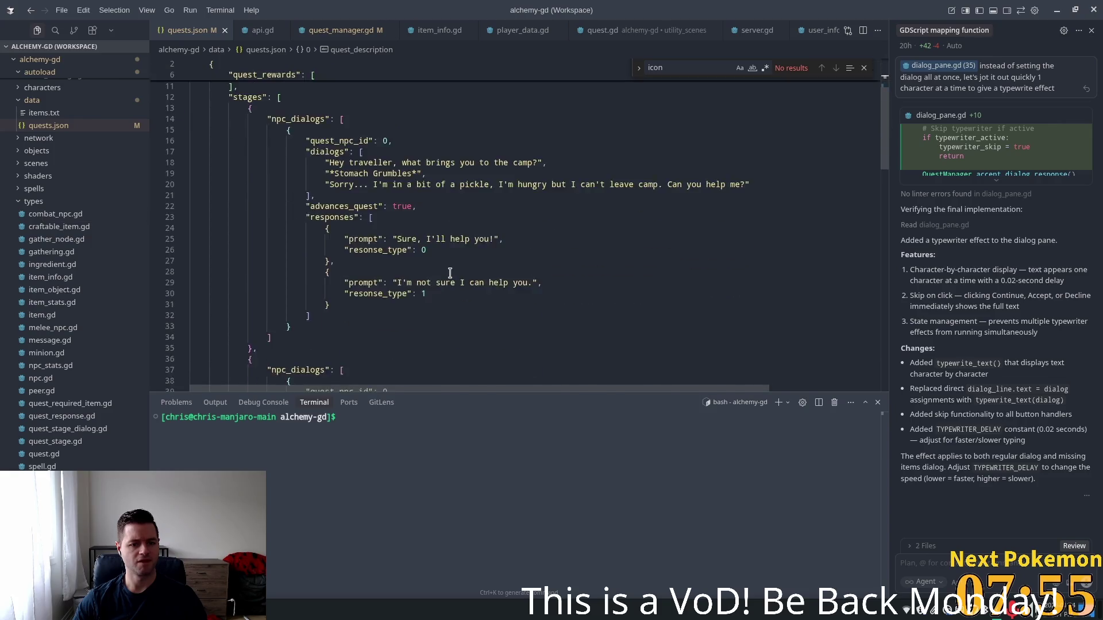
scroll(383, 268, down, 3)
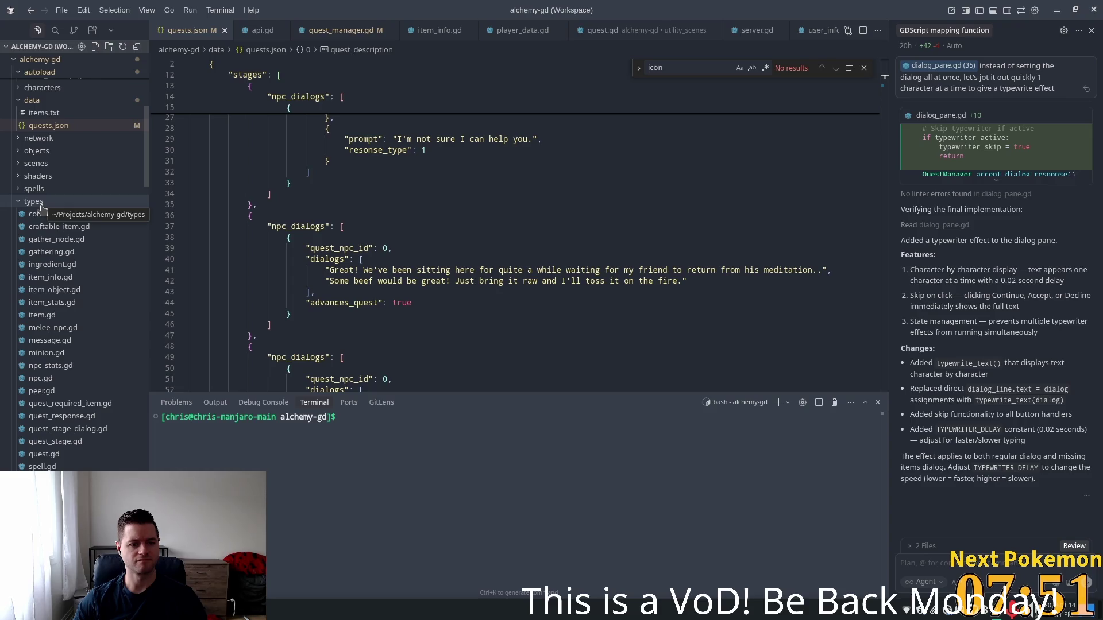
scroll(383, 276, down, 6)
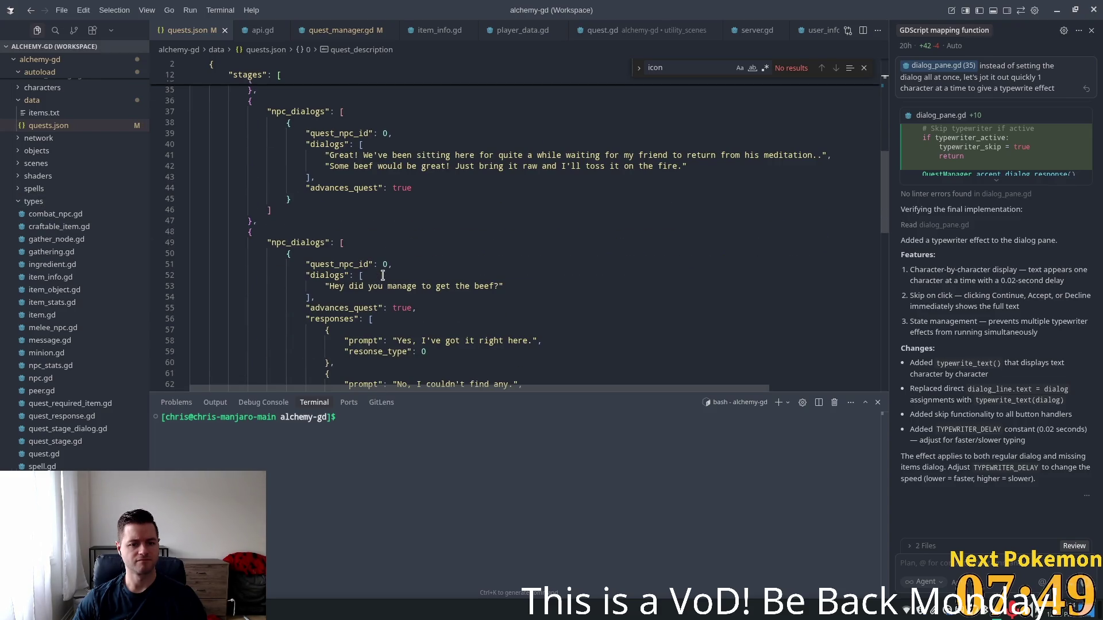
scroll(382, 275, down, 1)
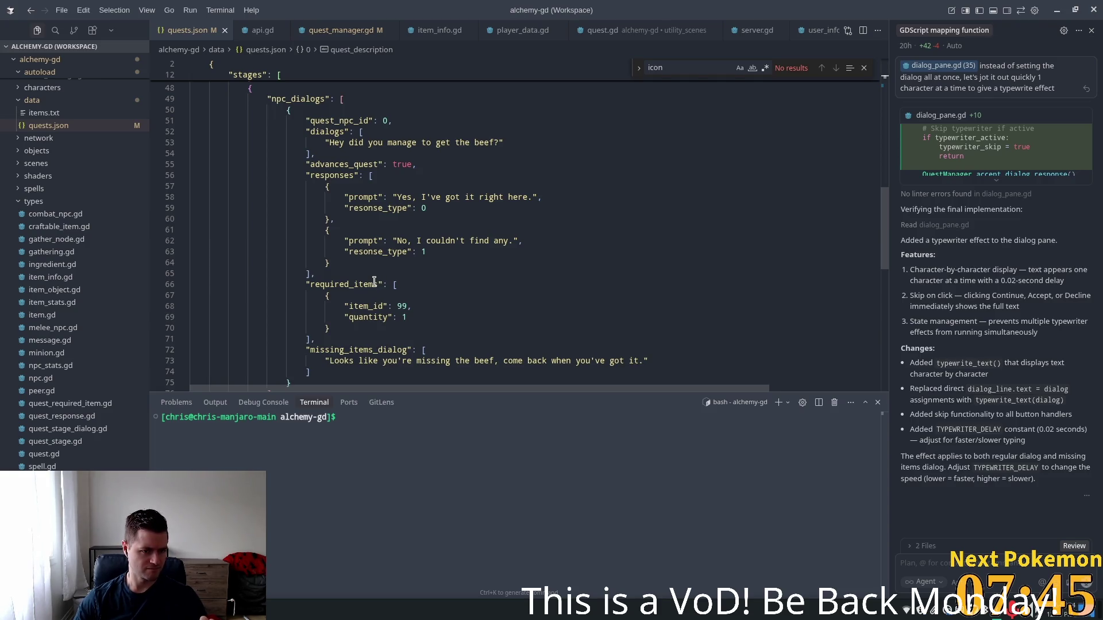
right_click(61, 202)
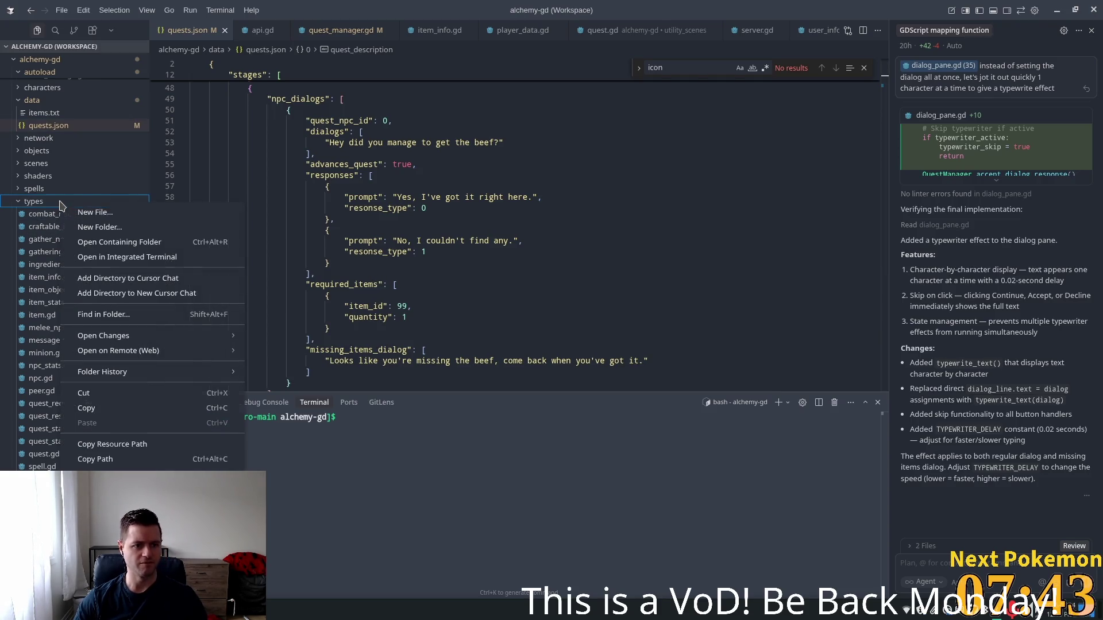
- Create types/quest_reward.gd and paste in all the code copied from quest_required_item.gd
click(147, 217)
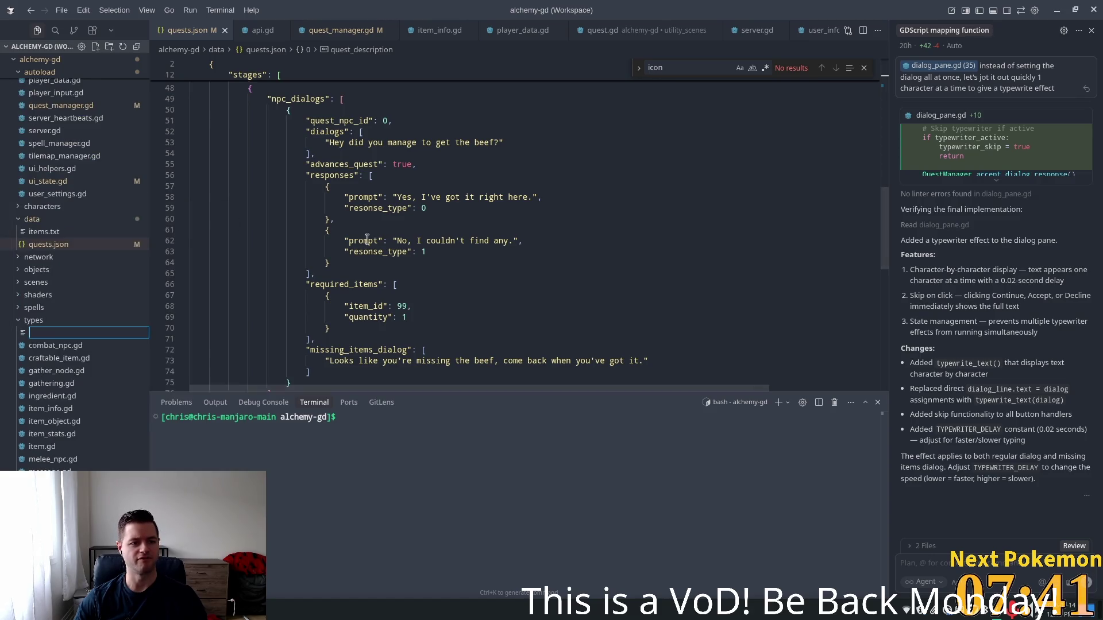
text(quest_rewa)
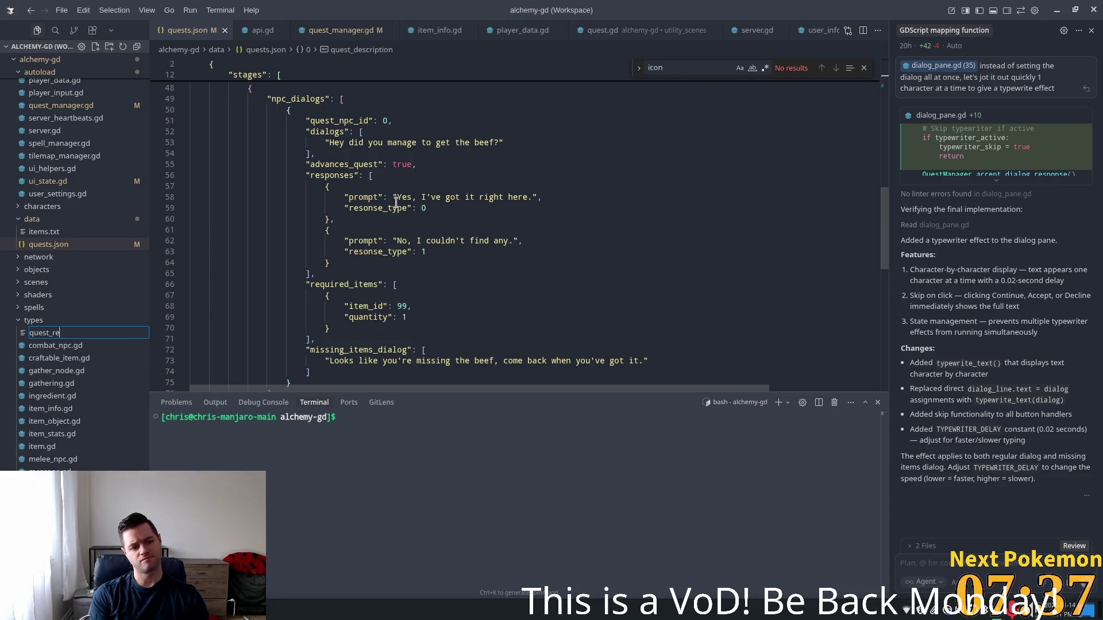
text(rd.gd)
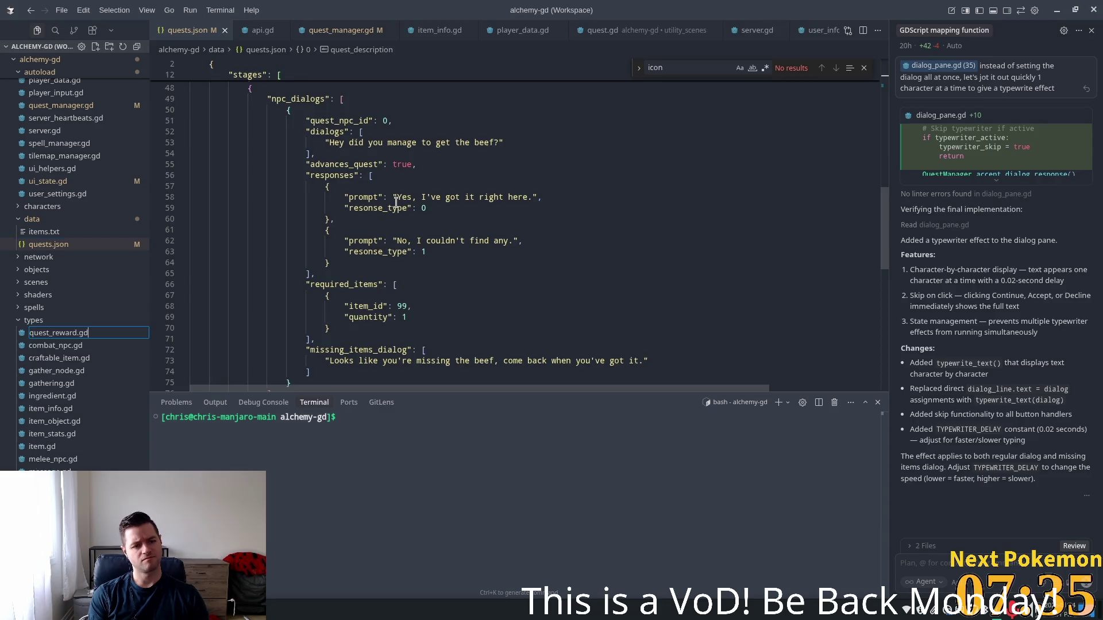
key(Return)
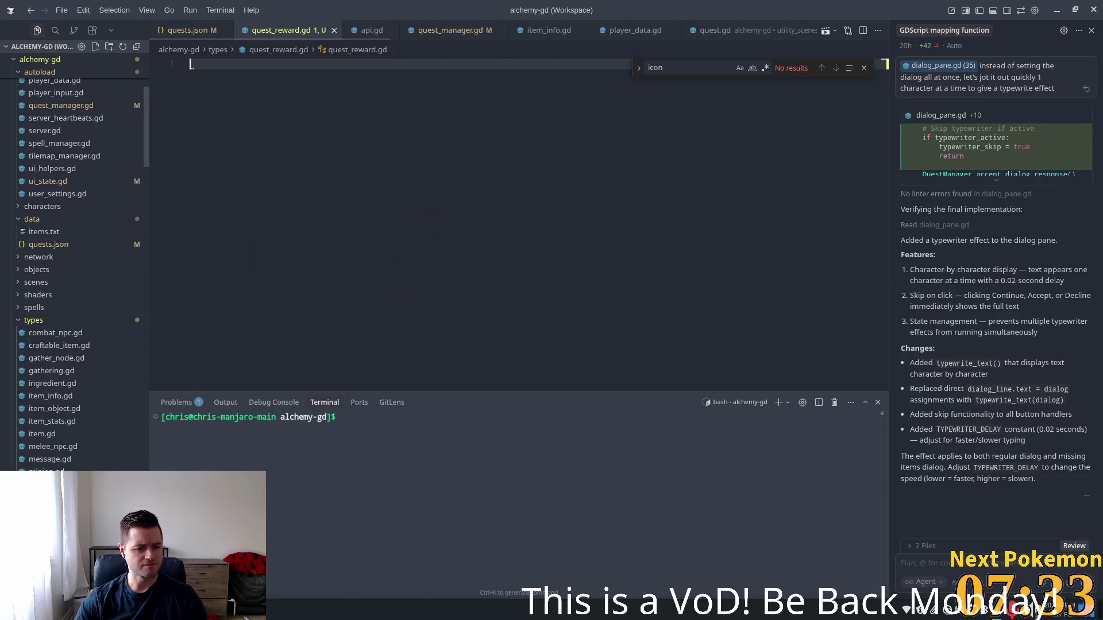
key(ctrl+alt+minus)
key(ctrl+a)
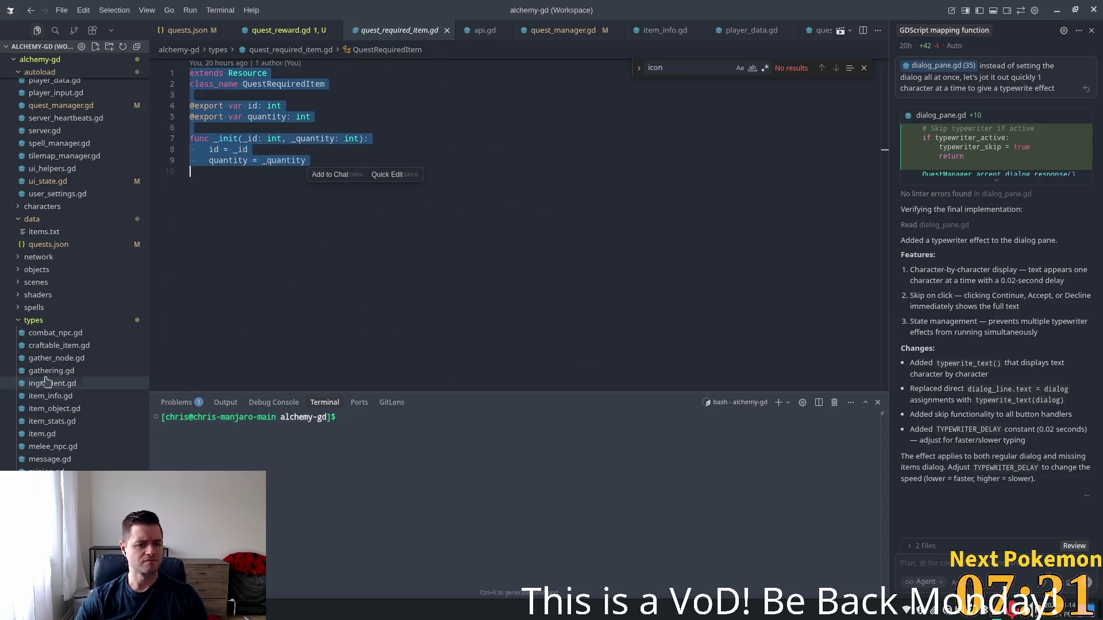
key(ctrl+c)
key(ctrl+Page_Up)
key(ctrl+v)
- Rename the pasted class to QuestReward and save the script
click(280, 81)
double_click(281, 79)
key(Tab)
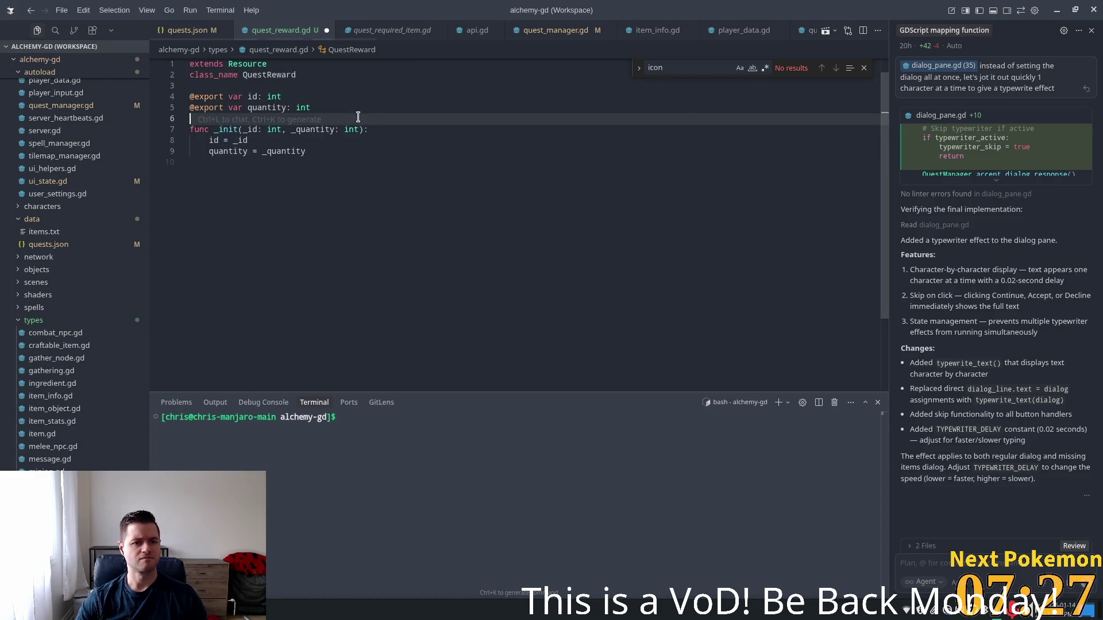
click(376, 171)
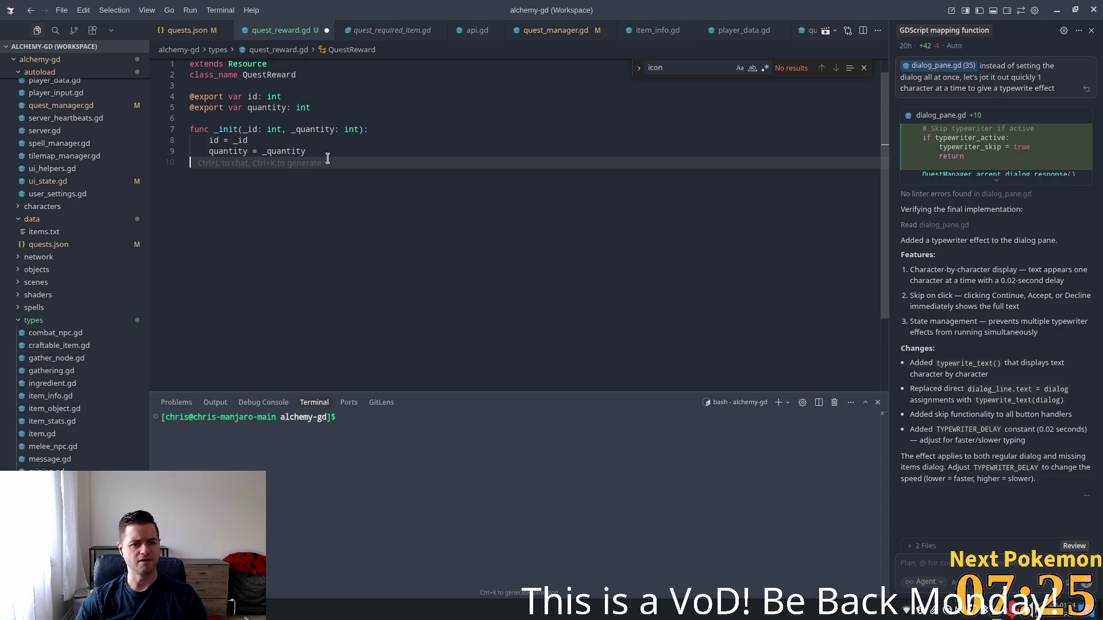
key(ctrl+s)
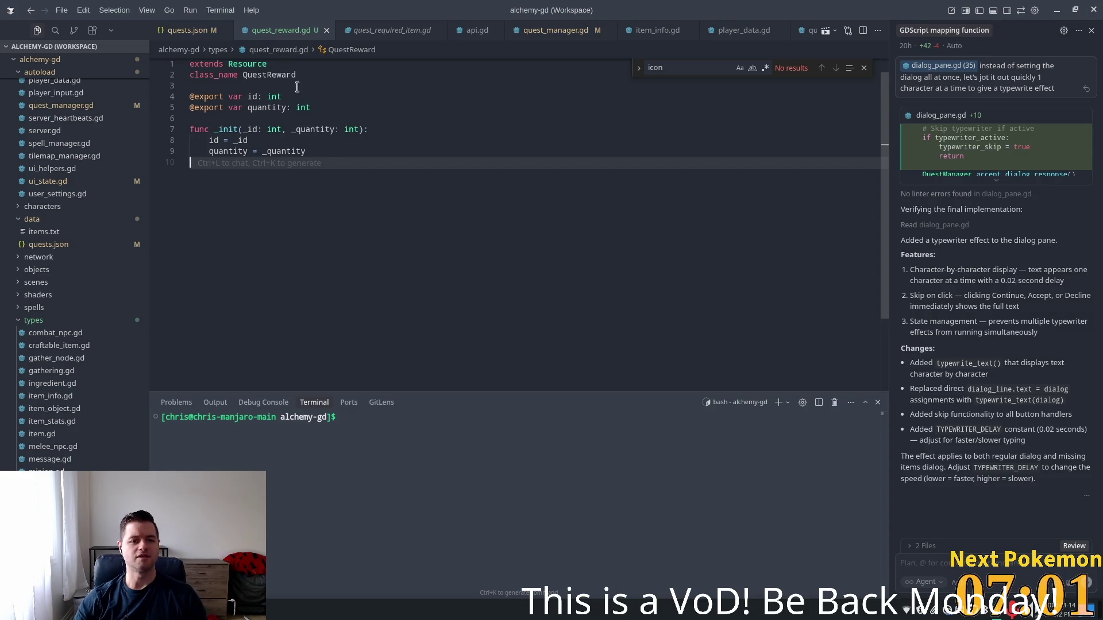
- Undo the unwanted id rename and add blank lines below the quantity export
key(ctrl+z)
click(331, 104)
key(ctrl+shift+z)
key(Return)
key(Return)
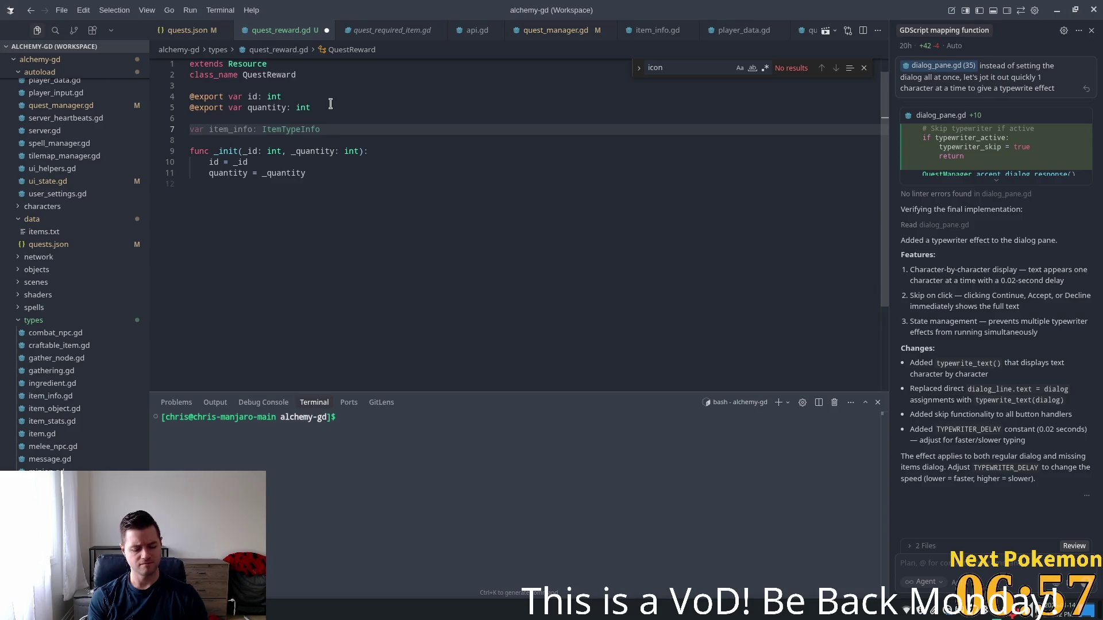
- Add a RewardType enum with only ITEM and XP, plus an exported reward_type
text(var)
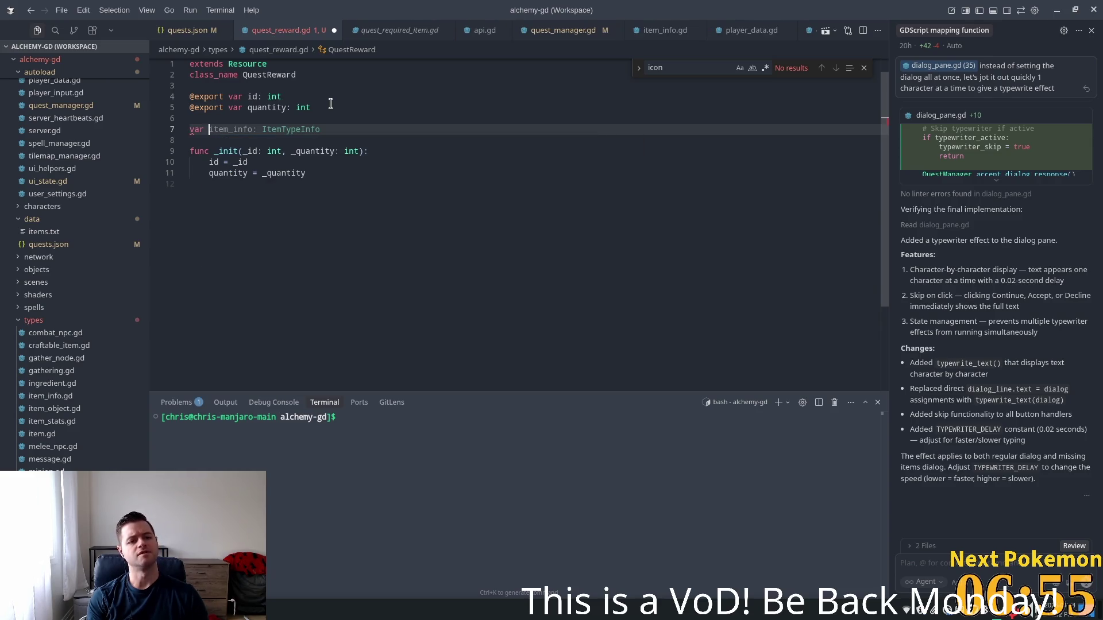
key(BackSpace)
key(BackSpace)
key(BackSpace)
text(e)
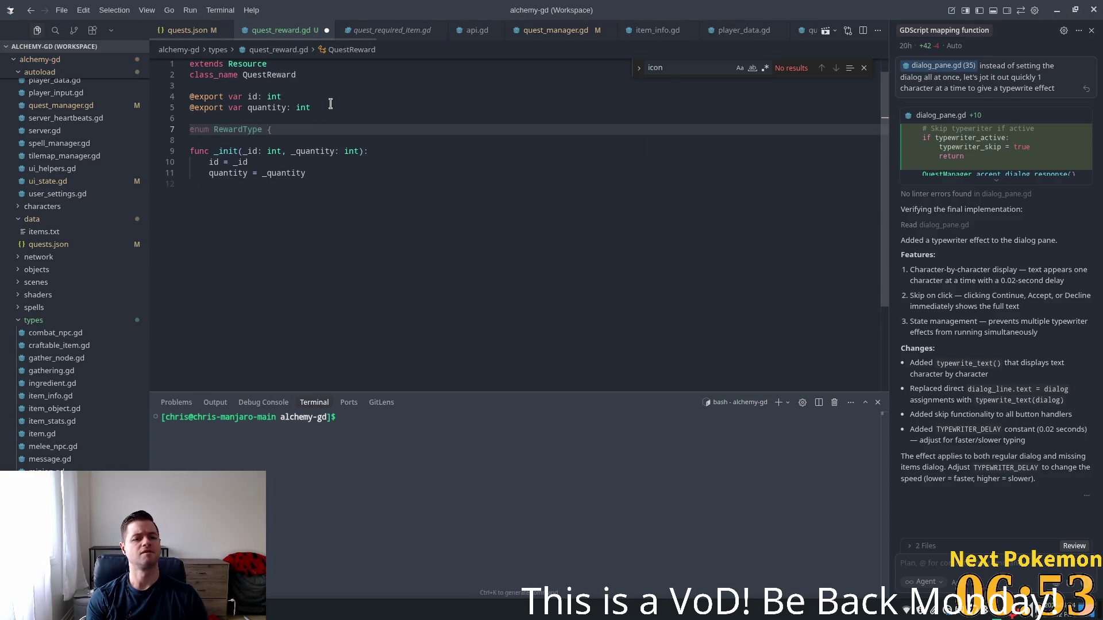
key(ctrl+Right)
key(ctrl+Right)
key(Tab)
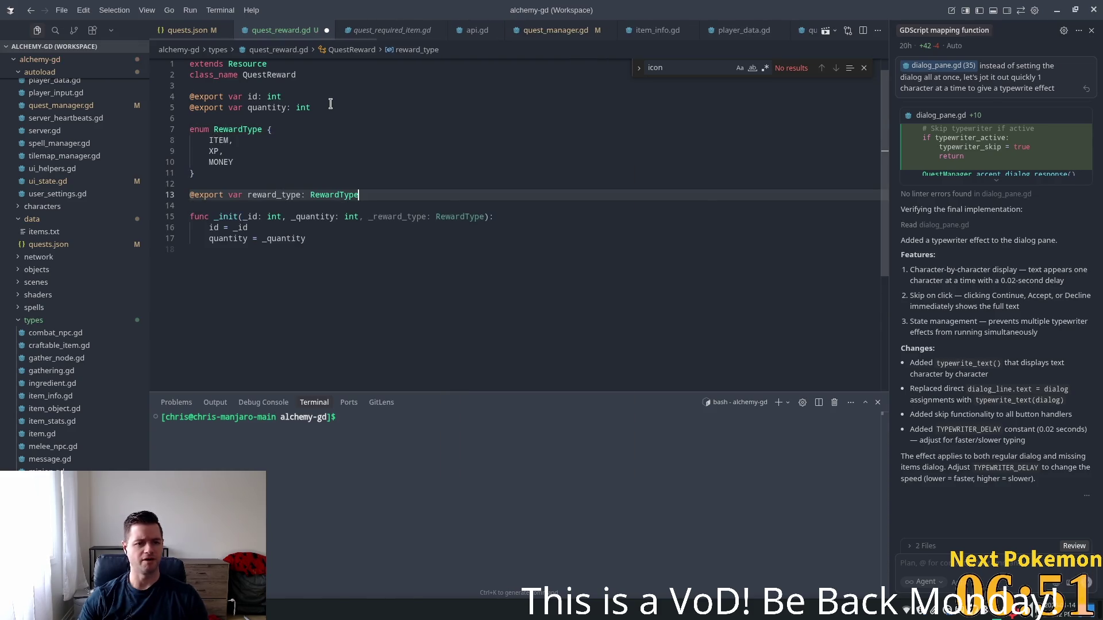
click(367, 150)
click(235, 162)
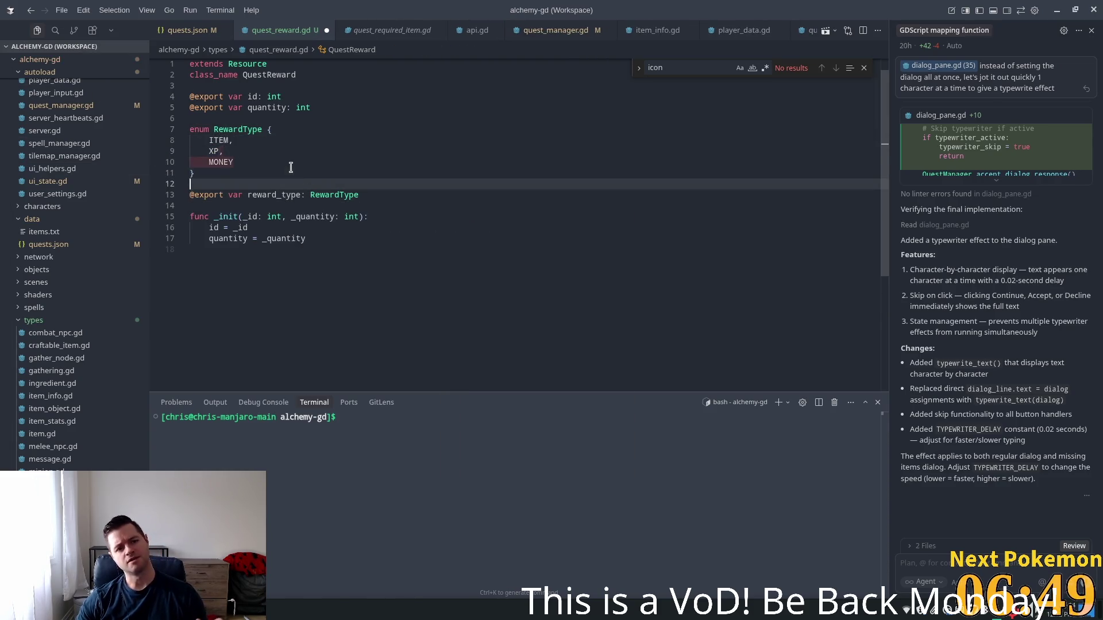
shift+click(209, 153)
key(BackSpace)
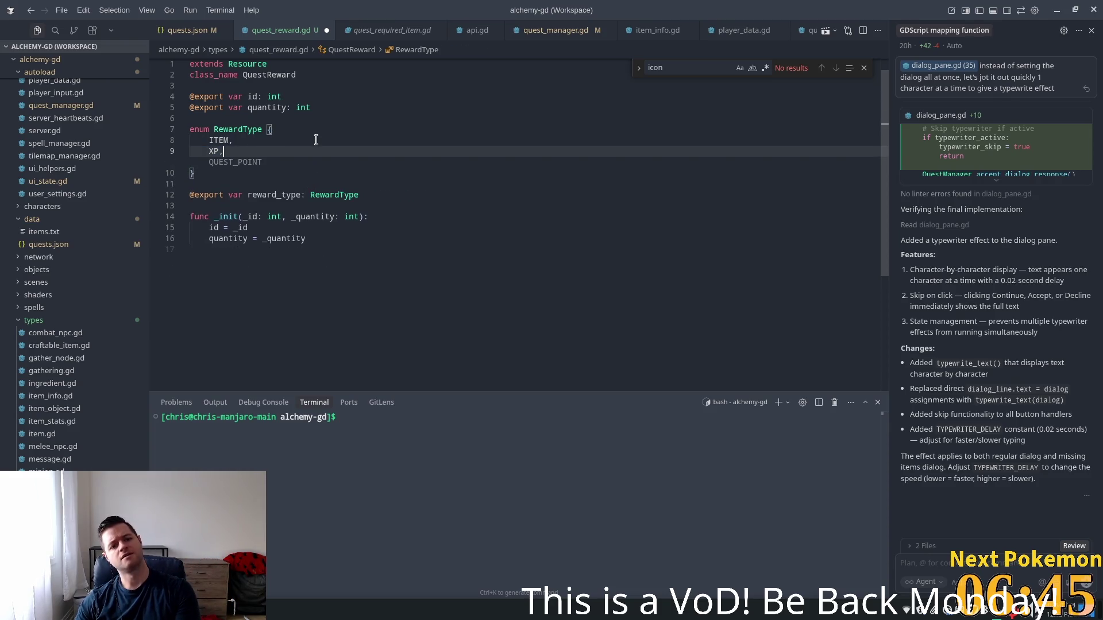
key(BackSpace)
- Add a _reward_type parameter to _init and assign it to reward_type
key(Tab)
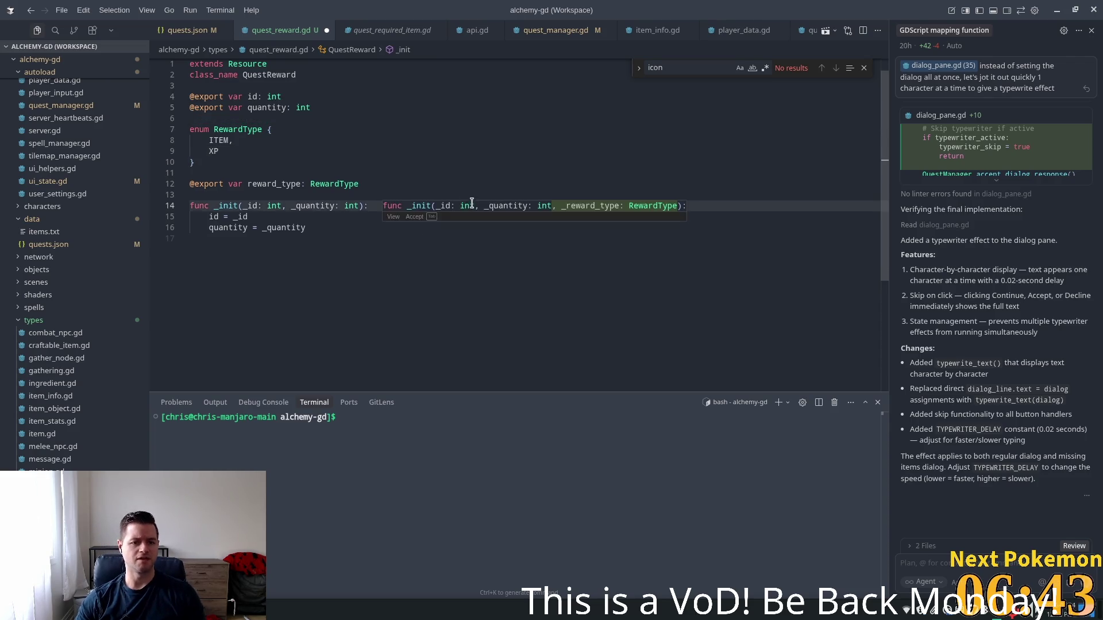
click(360, 206)
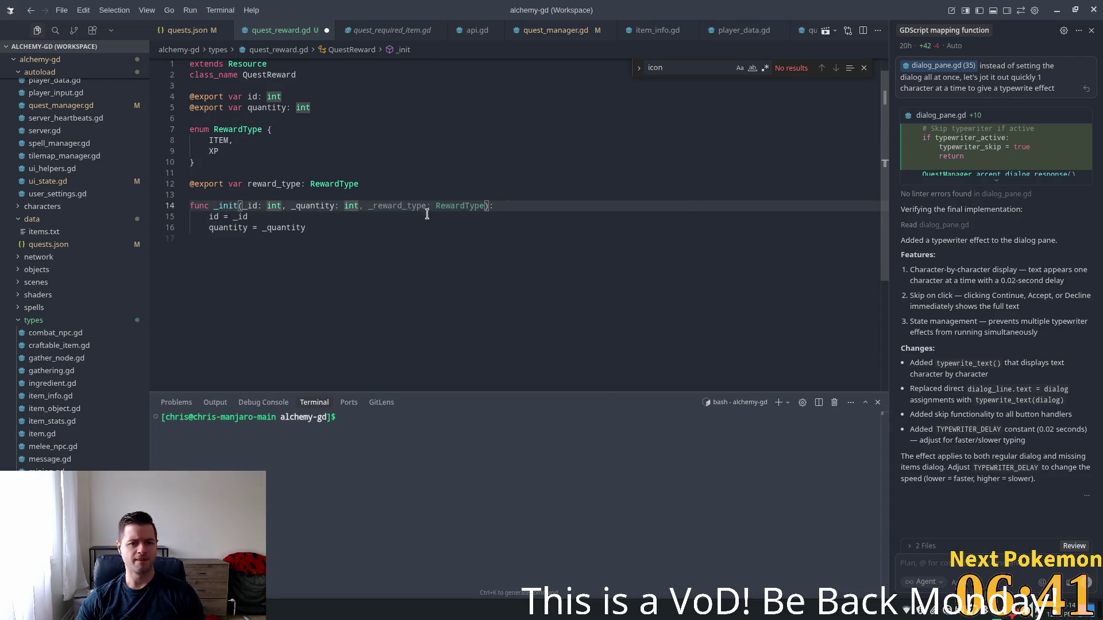
key(Tab)
key(Tab)
click(267, 207)
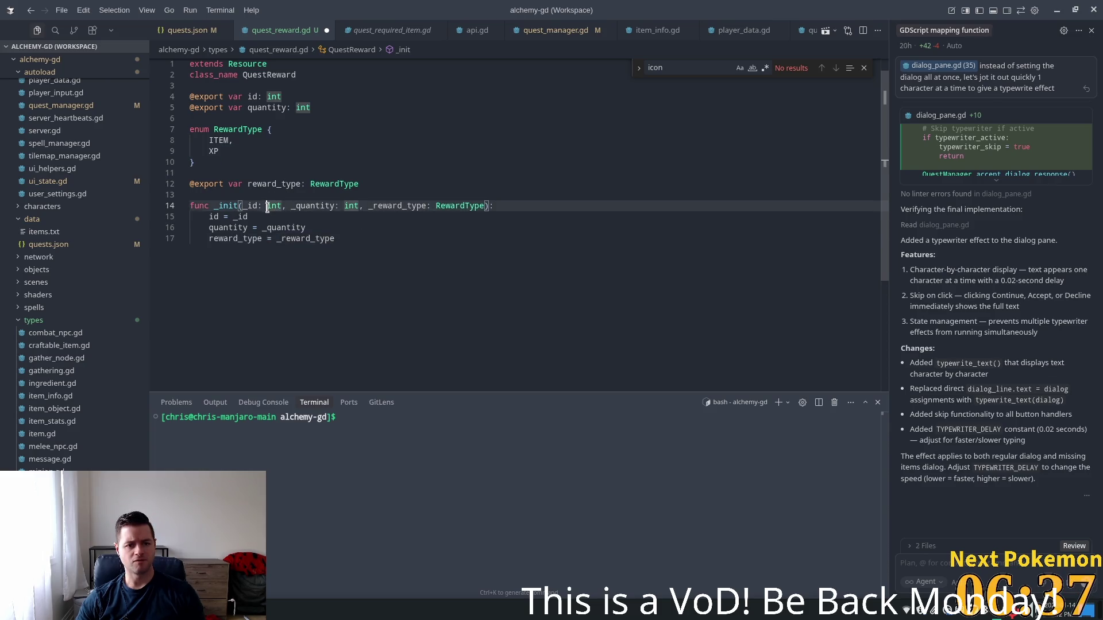
click(367, 205)
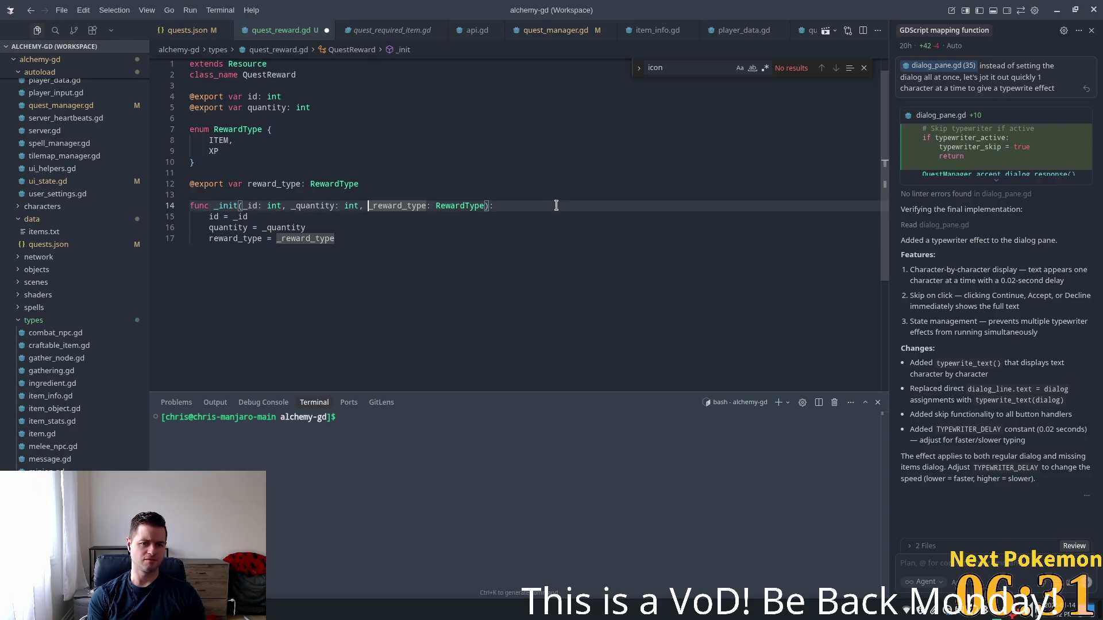
- Add a _reward_name: String = "" parameter to _init with a reward_name assignment
text(m)
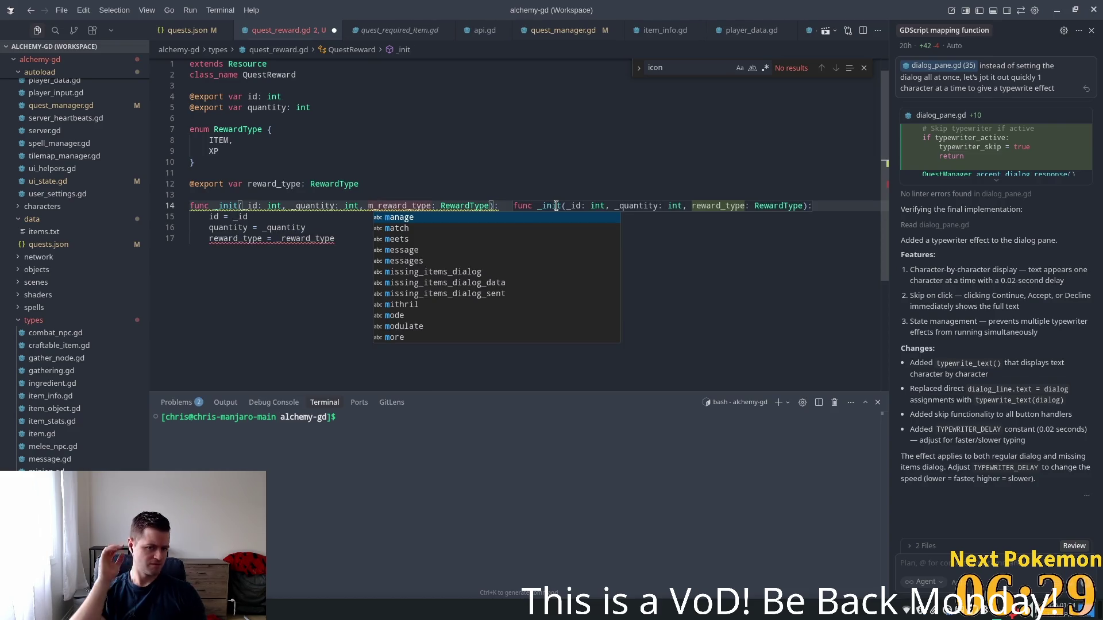
key(BackSpace)
text(,)
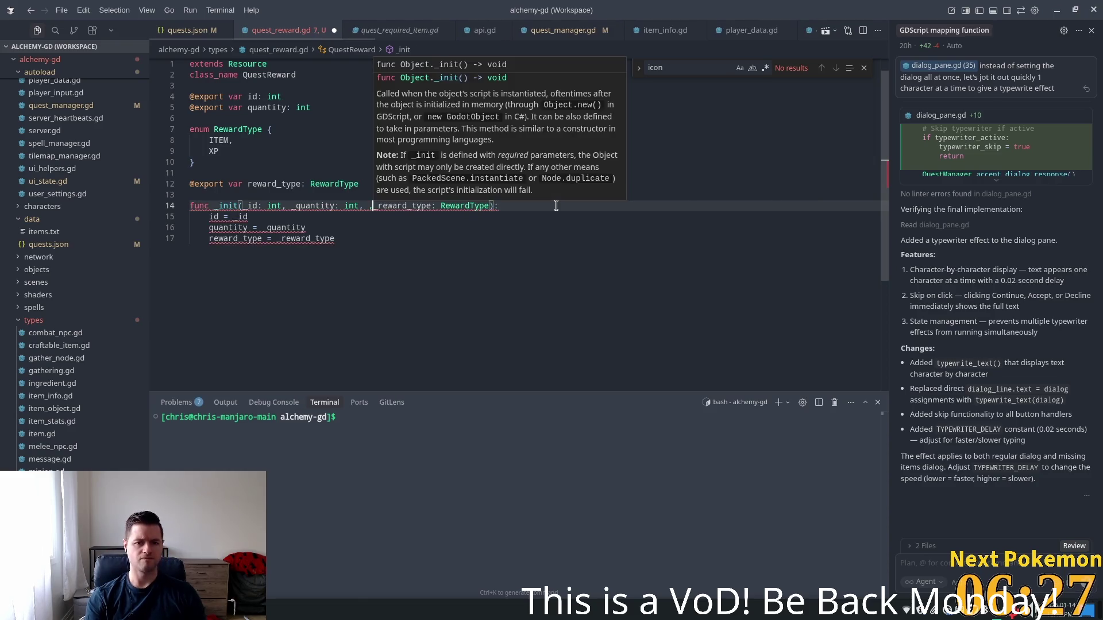
key(BackSpace)
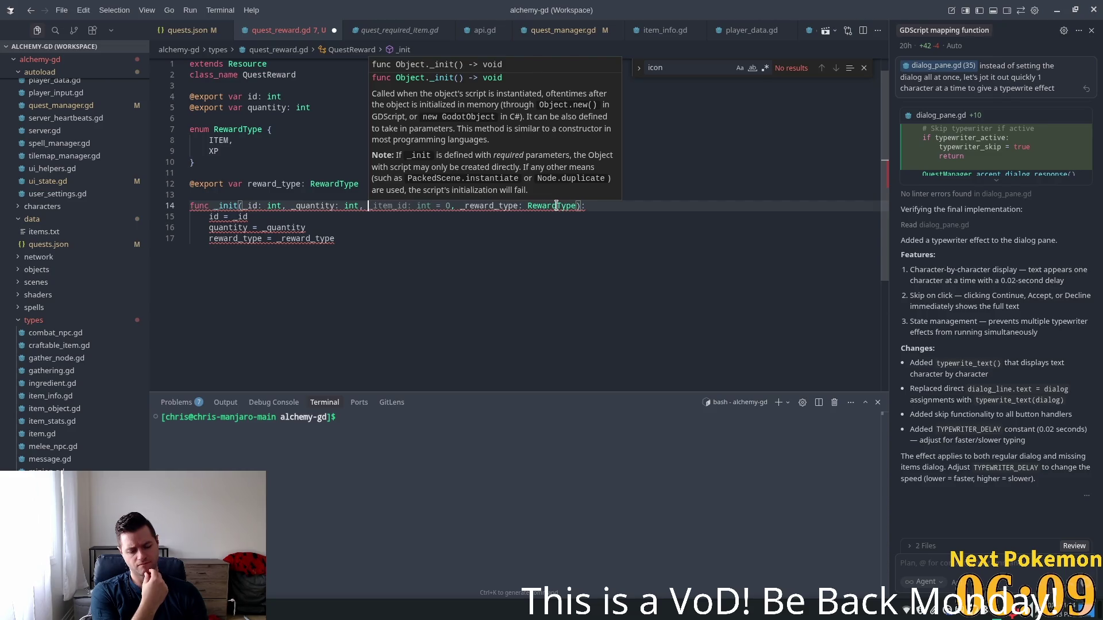
text(_rewar)
key(Tab)
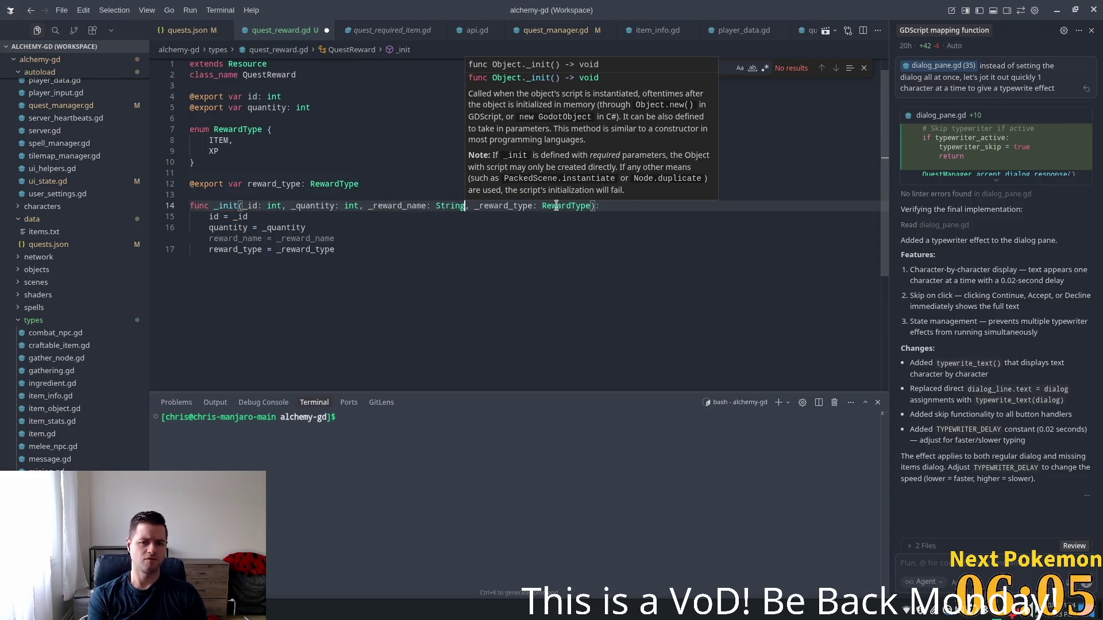
key(Tab)
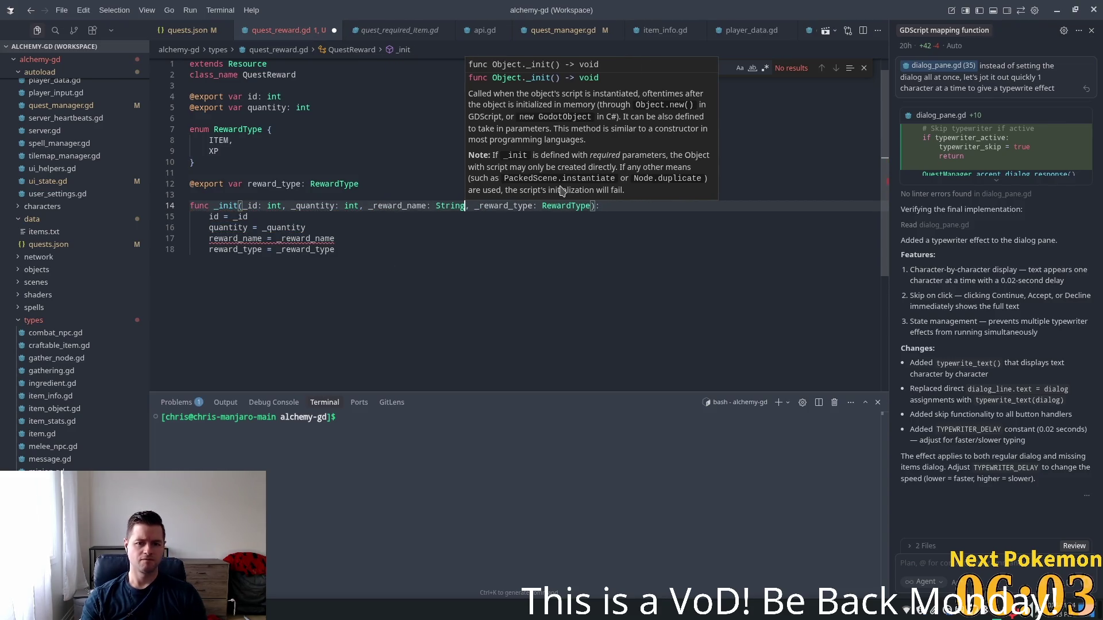
text(= "")
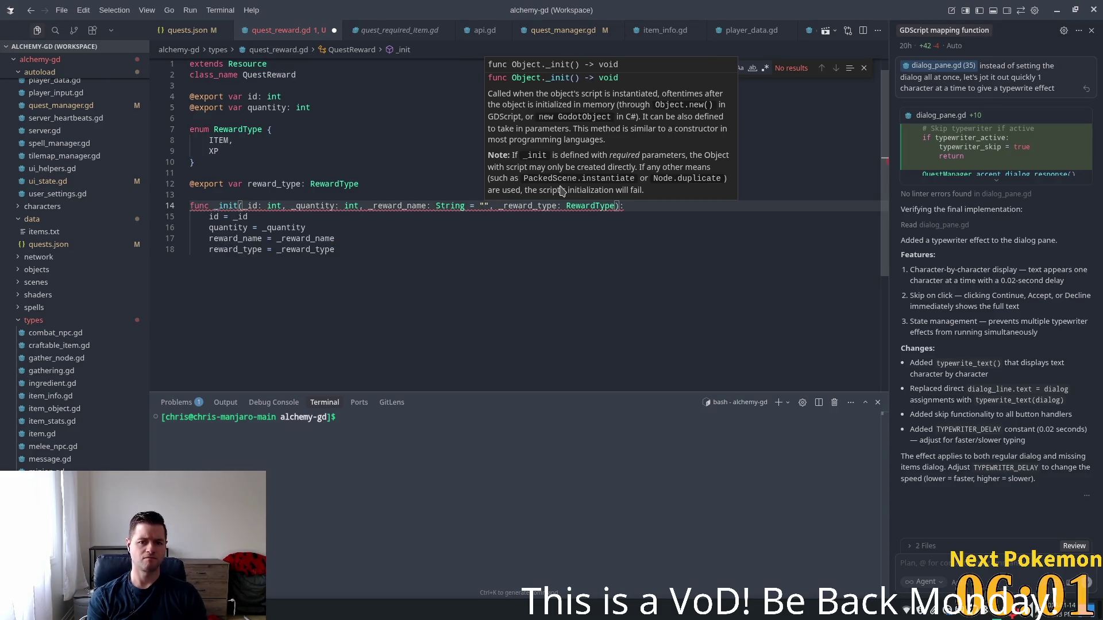
- Move the _reward_name parameter after _reward_type and check the undeclared reward_name assignment
click(401, 216)
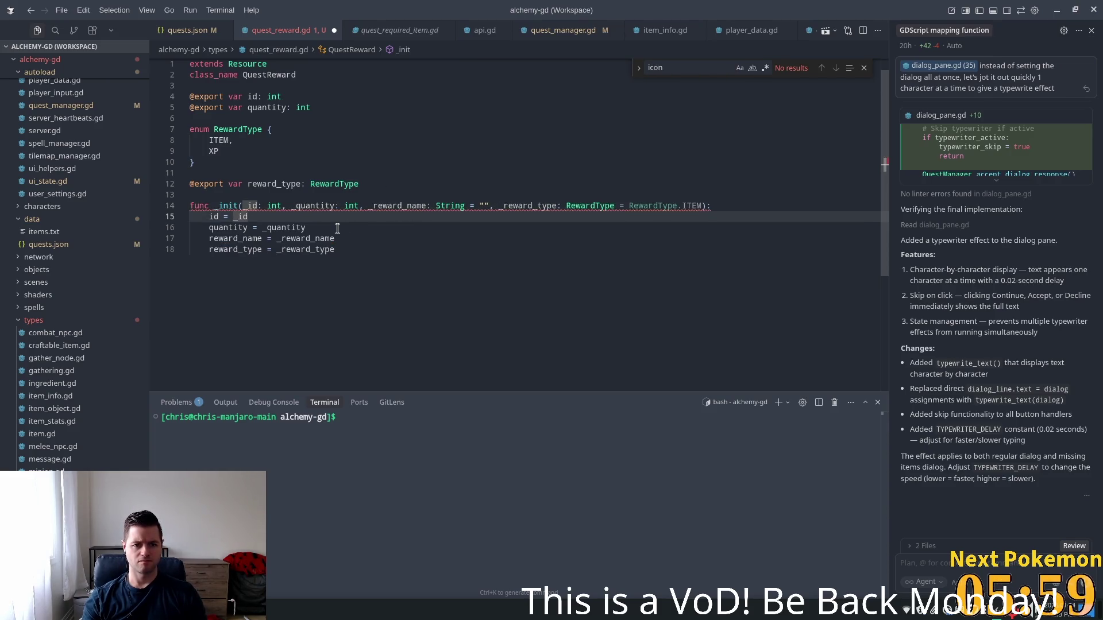
drag(488, 206, 368, 205)
key(Delete)
key(Delete)
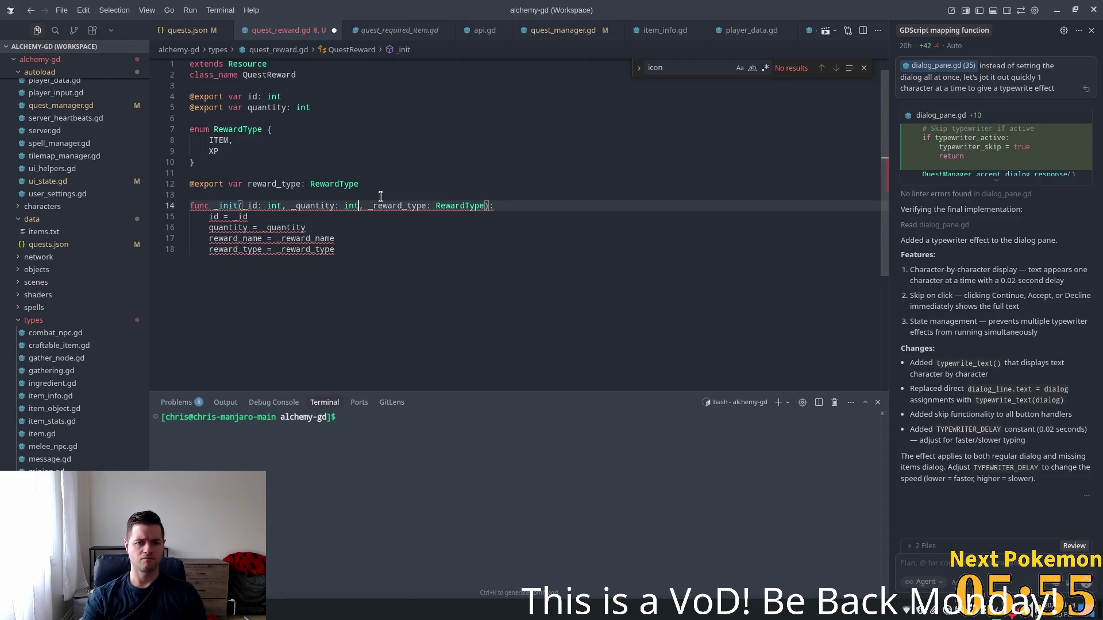
key(ctrl+Right)
key(ctrl+Right)
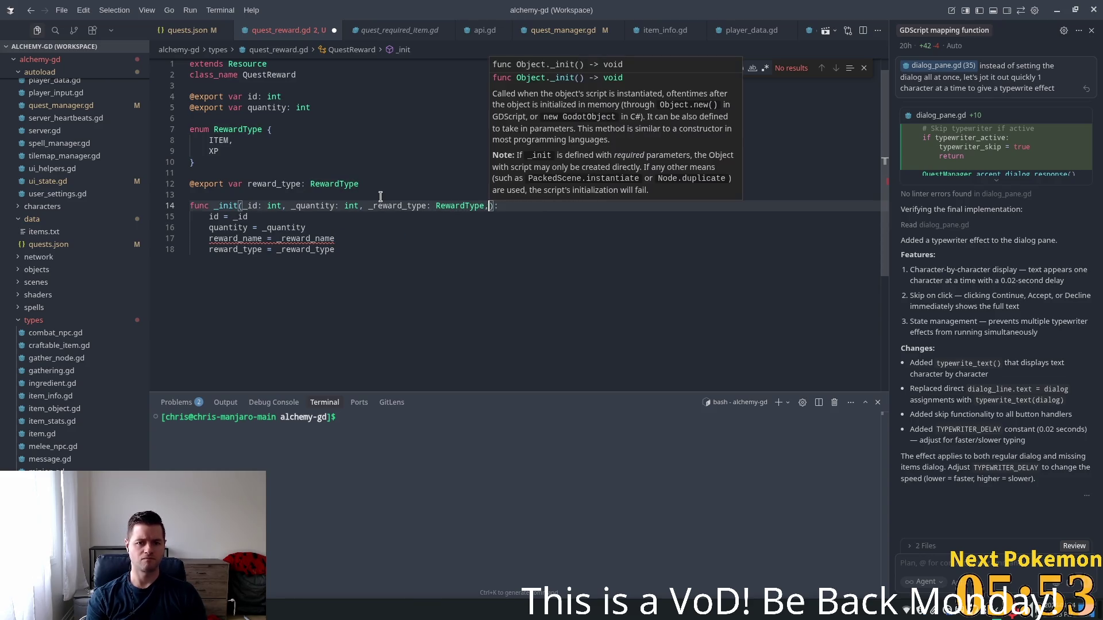
key(Tab)
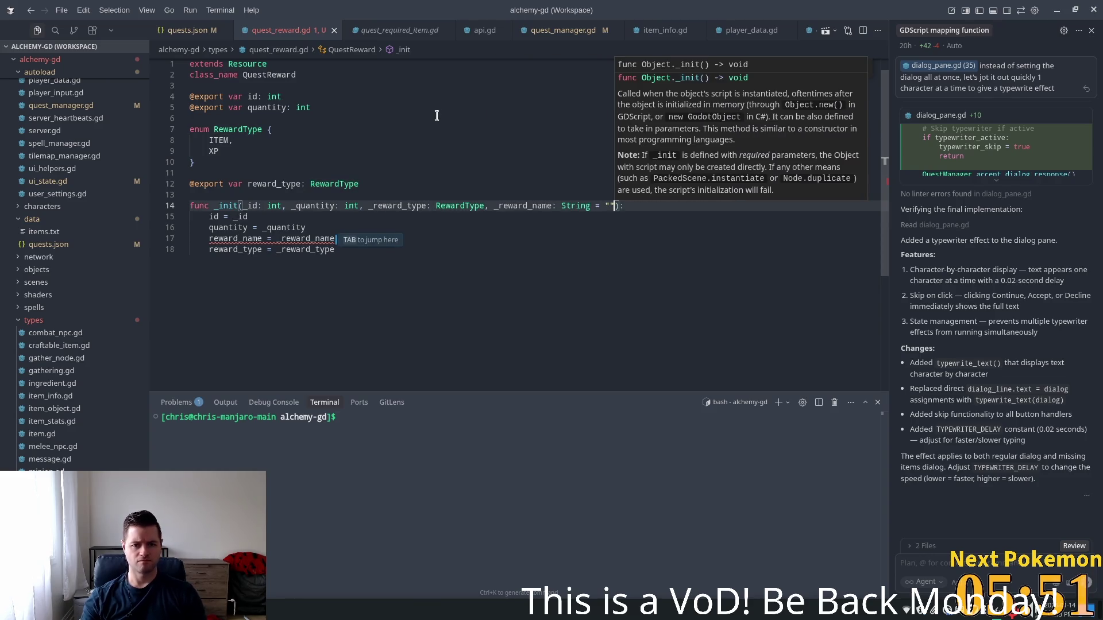
key(Tab)
mouse_move(307, 238)
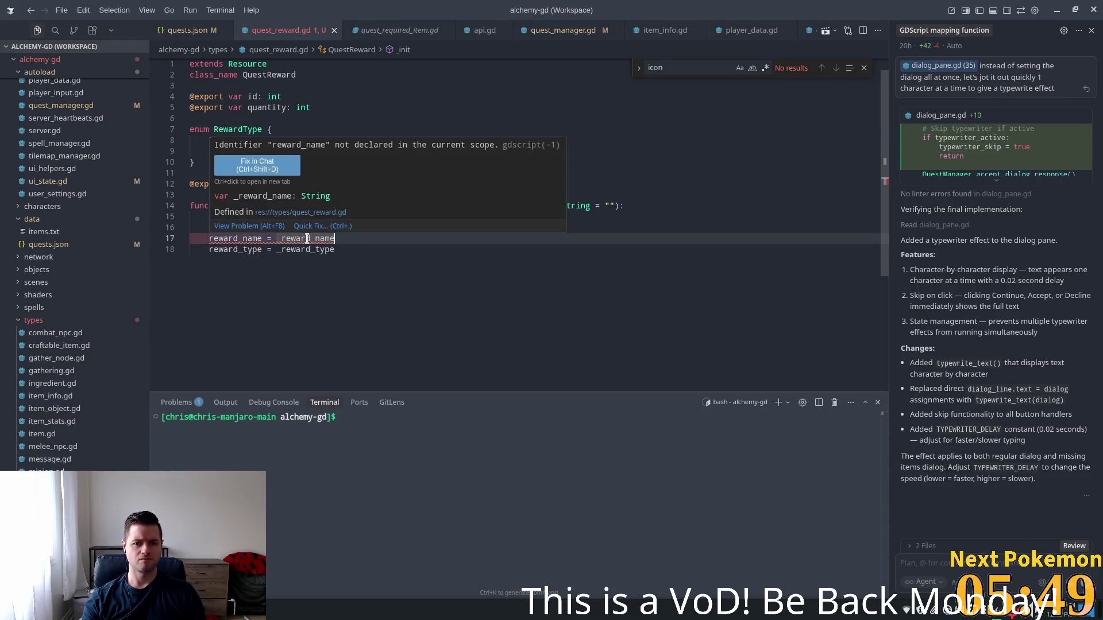
click(306, 239)
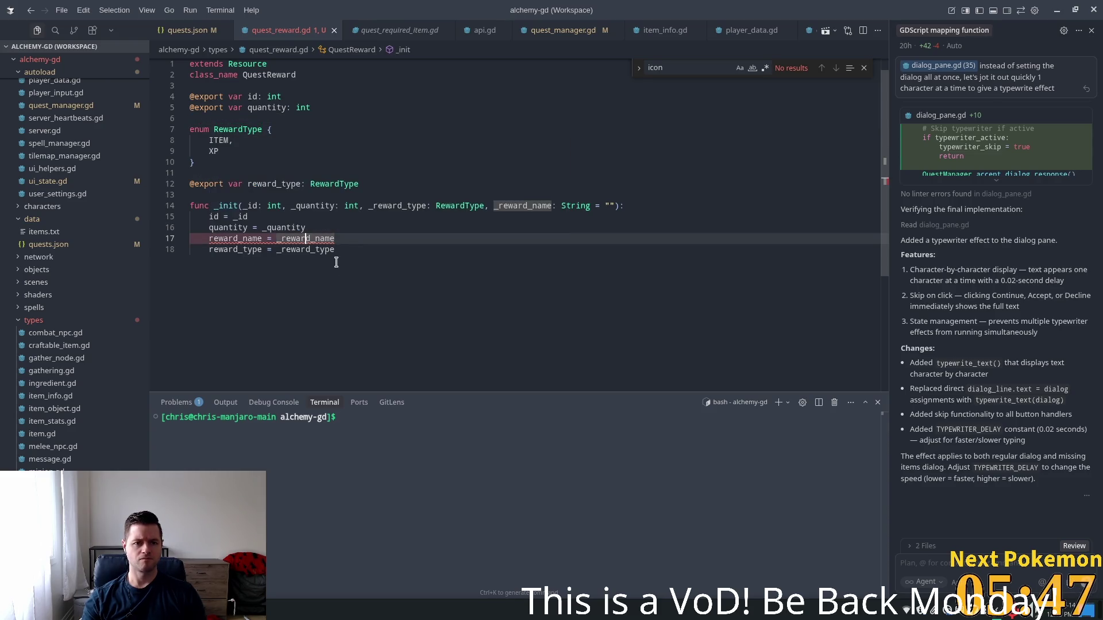
click(325, 92)
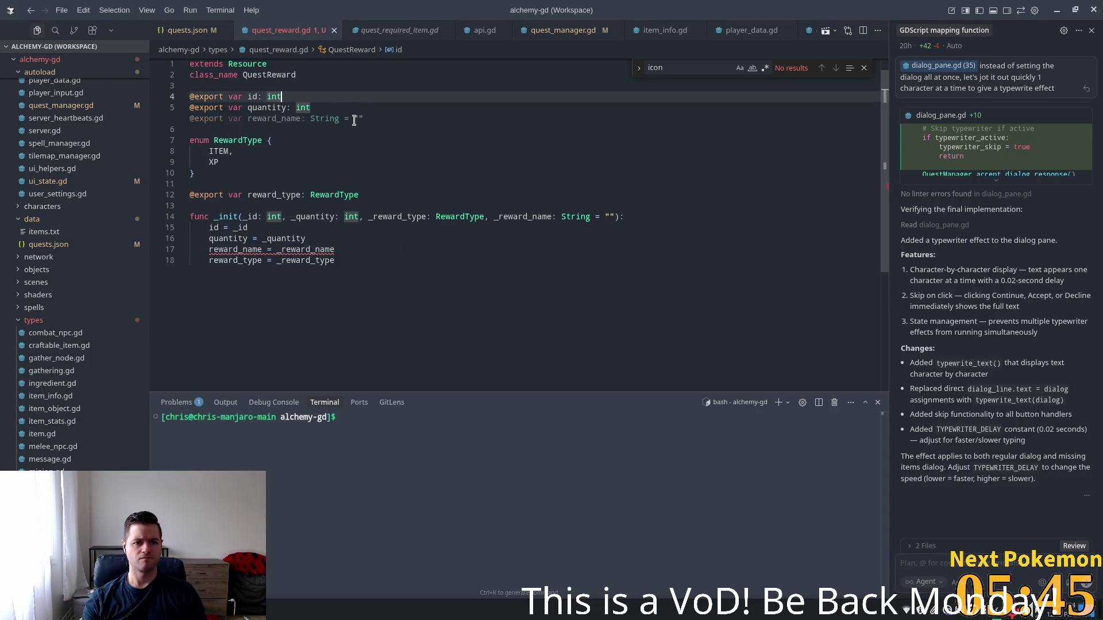
key(Tab)
click(380, 123)
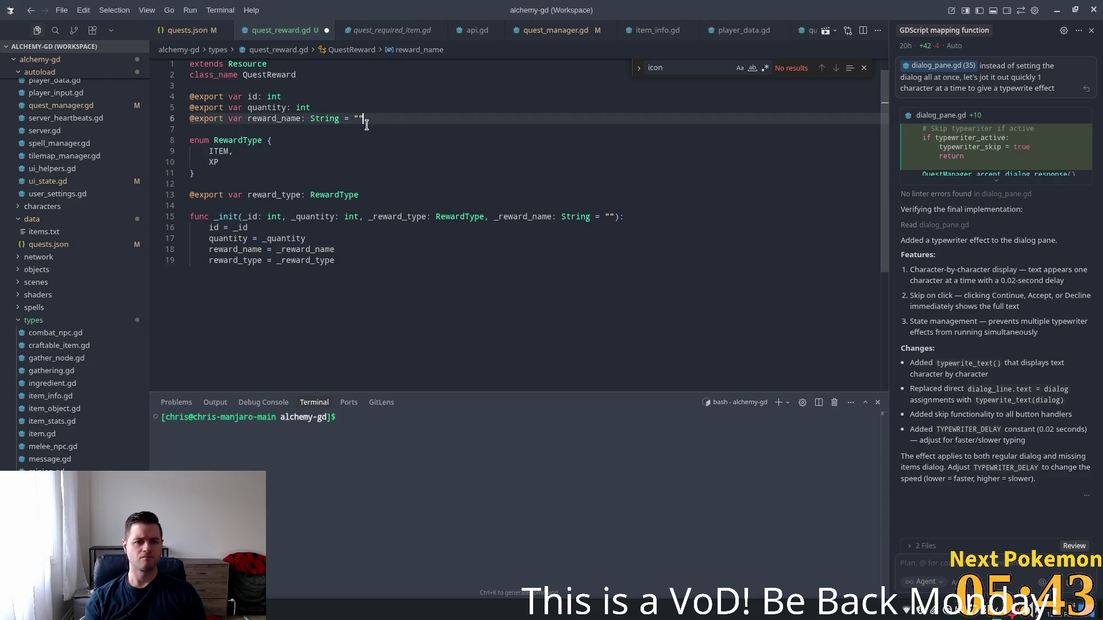
key(Return)
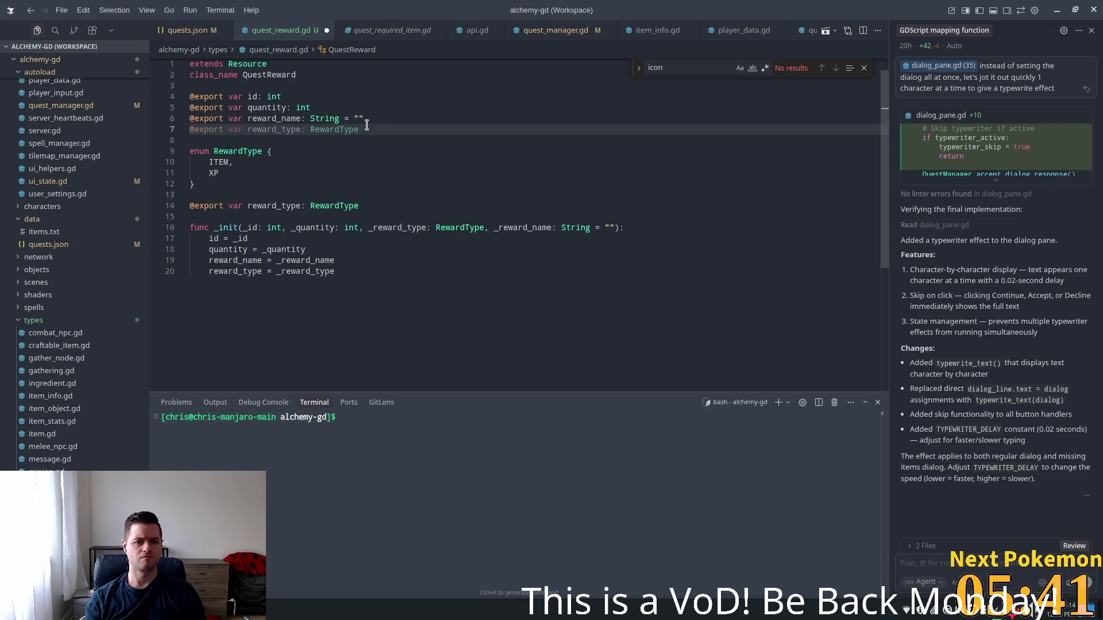
key(Tab)
click(287, 180)
triple_click(285, 206)
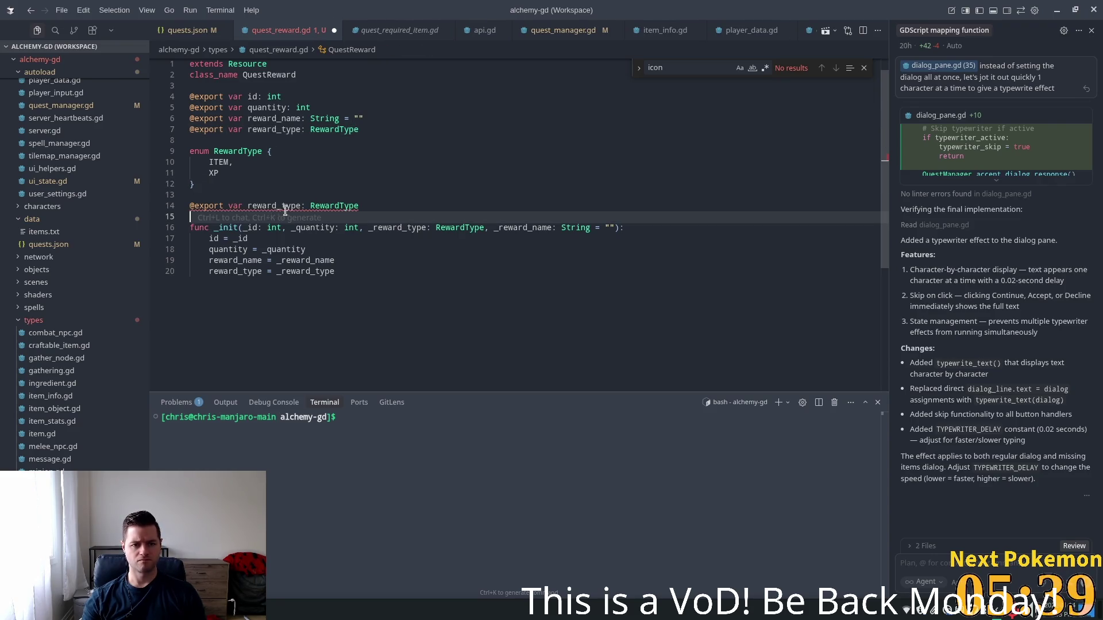
key(shift+Up)
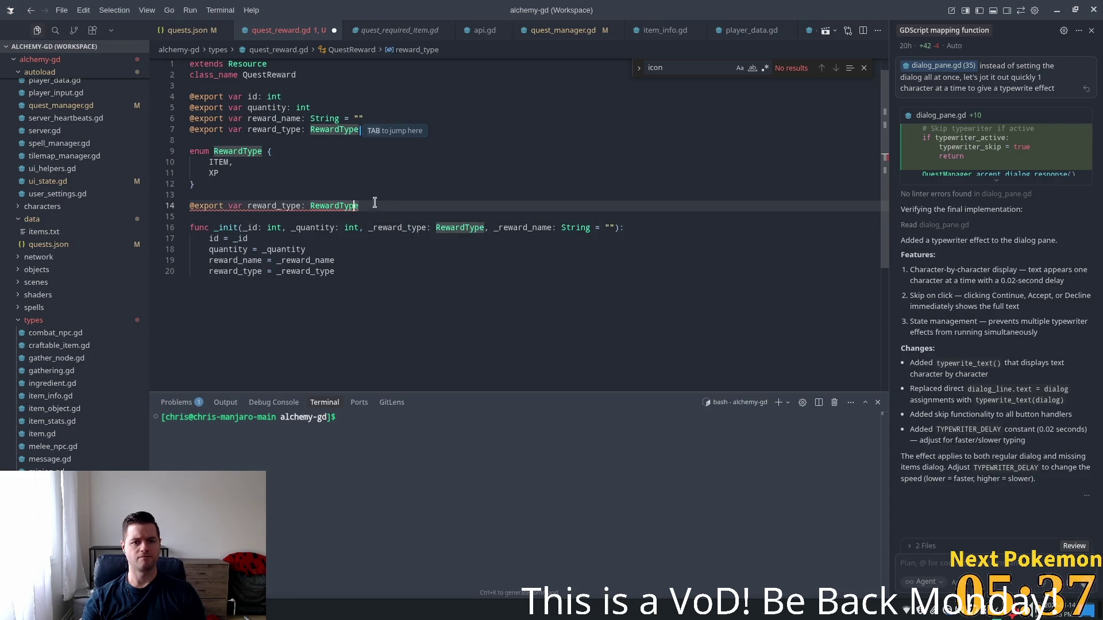
click(374, 204)
key(shift+Home)
key(BackSpace)
key(BackSpace)
key(BackSpace)
key(ctrl+s)
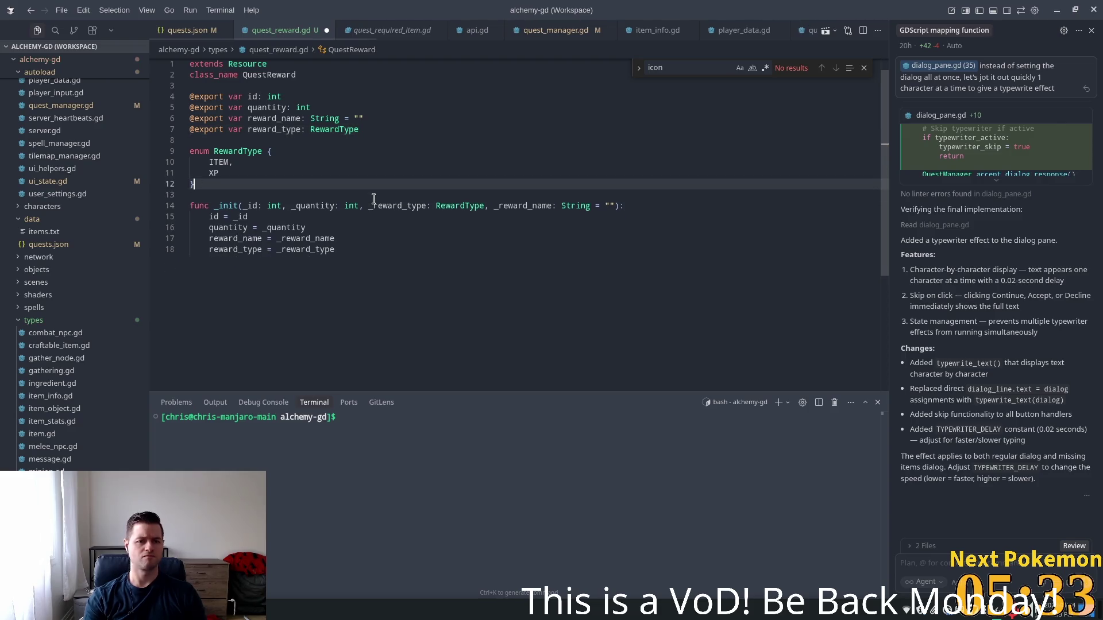
key(Up)
key(Up)
key(Up)
click(296, 183)
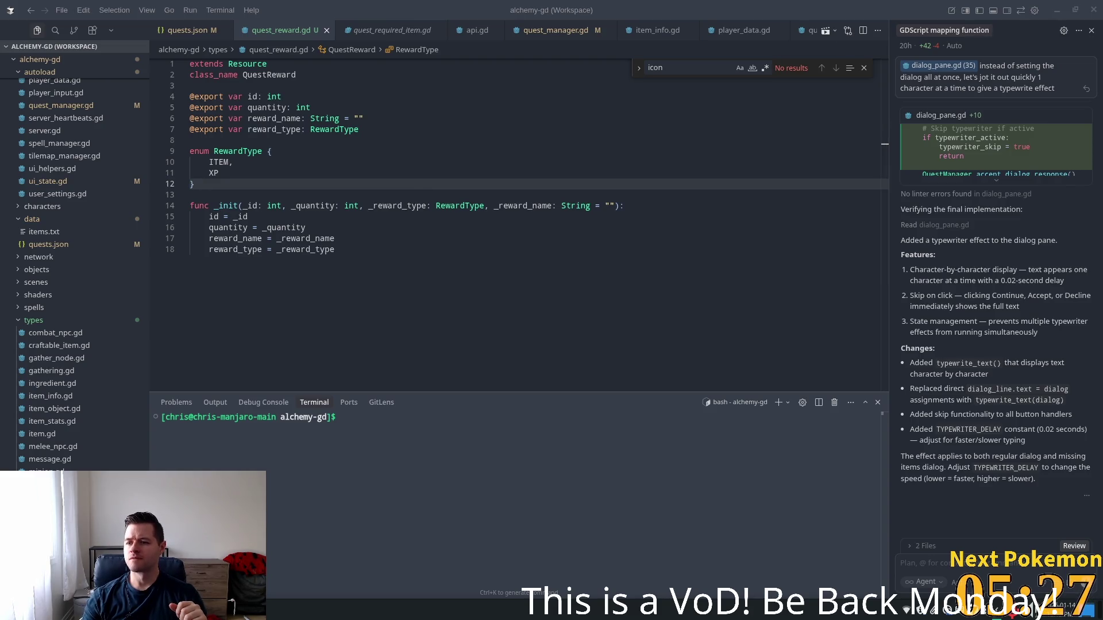
click(728, 240)
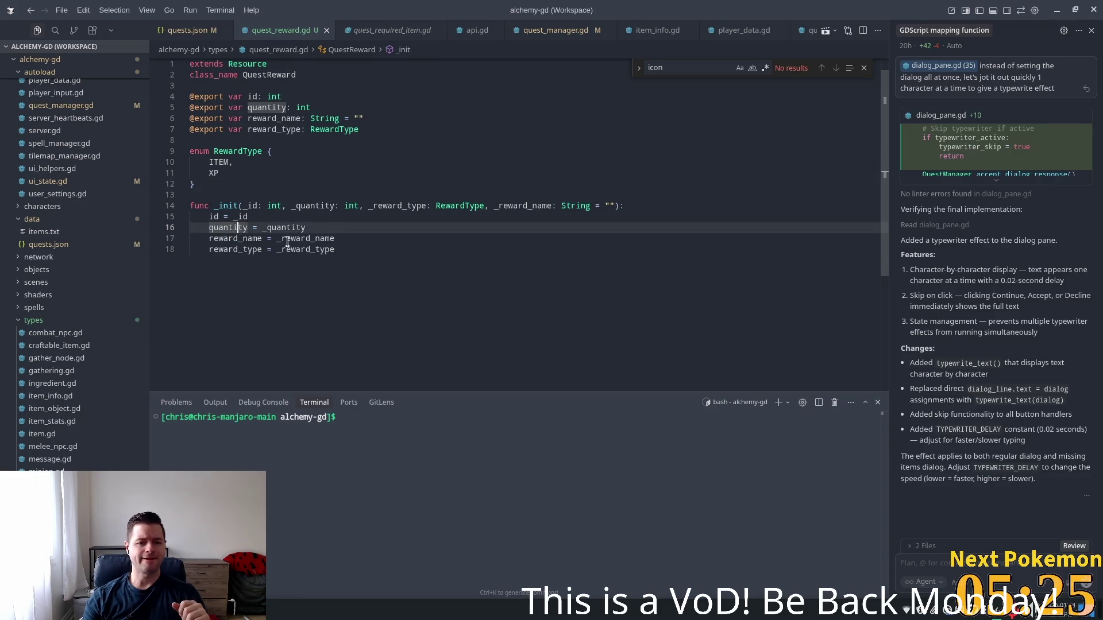
click(284, 239)
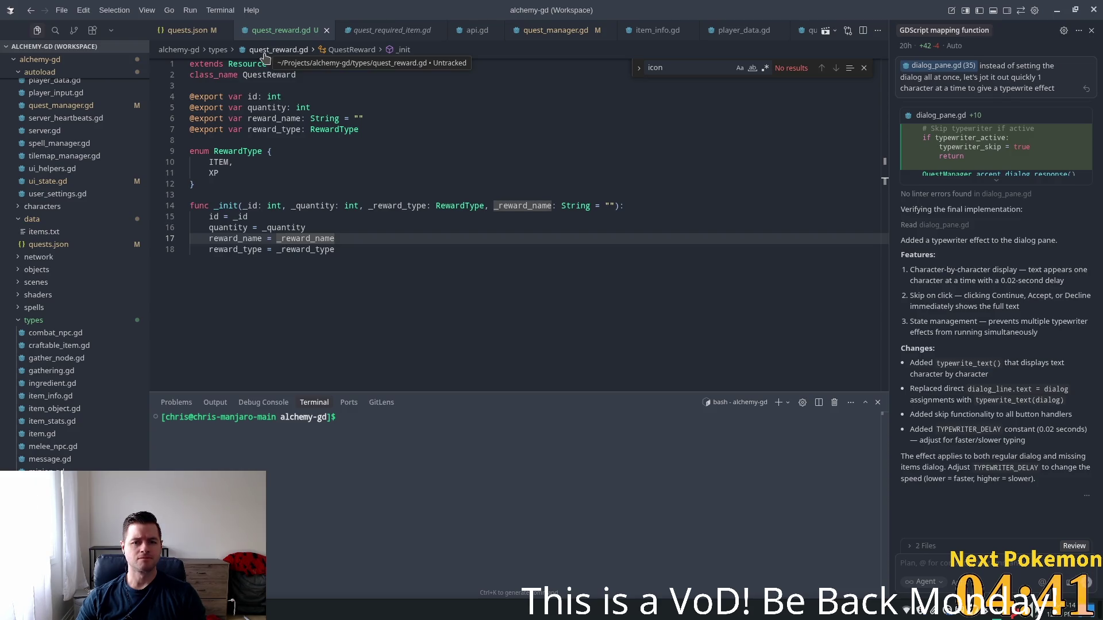
- In quests.json, add reward_type and reward_name to the Hungry Camper reward, leaving the name empty
click(185, 31)
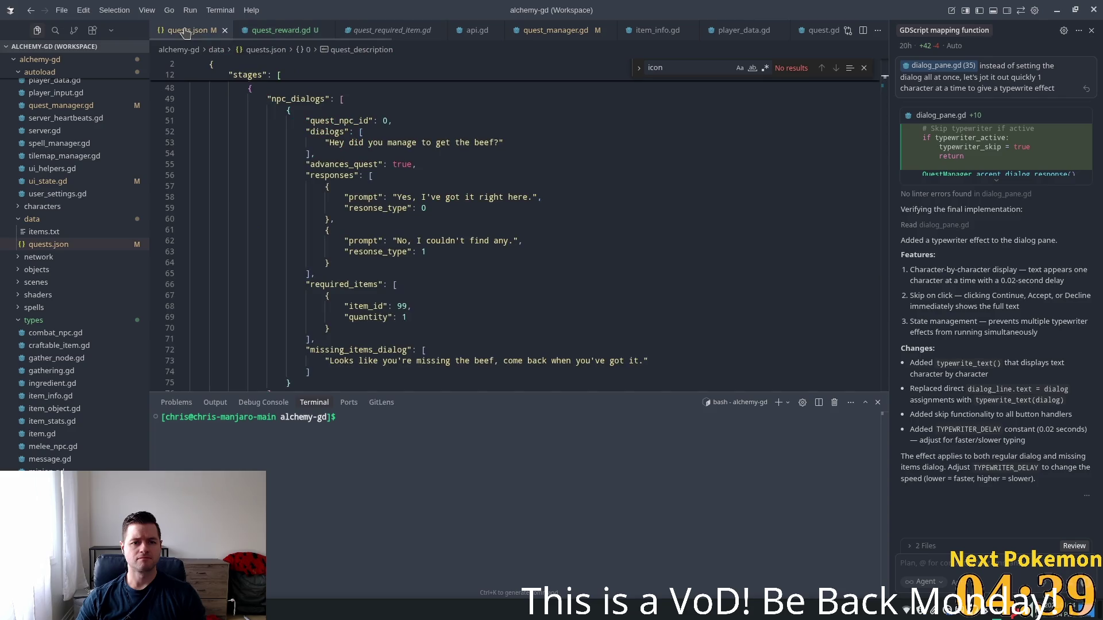
scroll(494, 175, up, 4)
scroll(494, 175, up, 10)
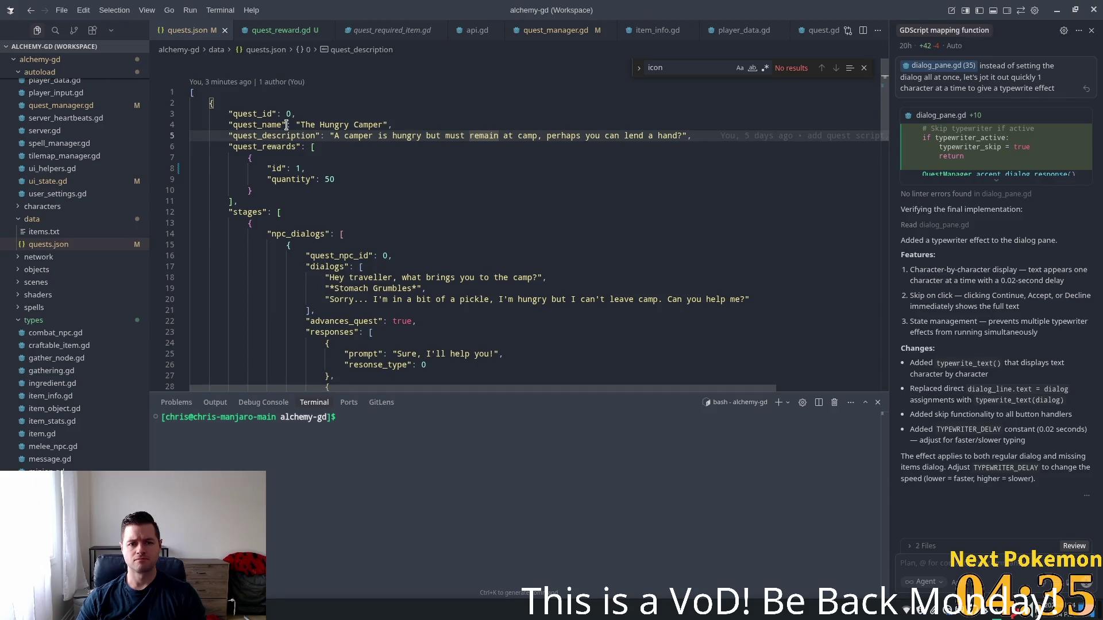
click(359, 178)
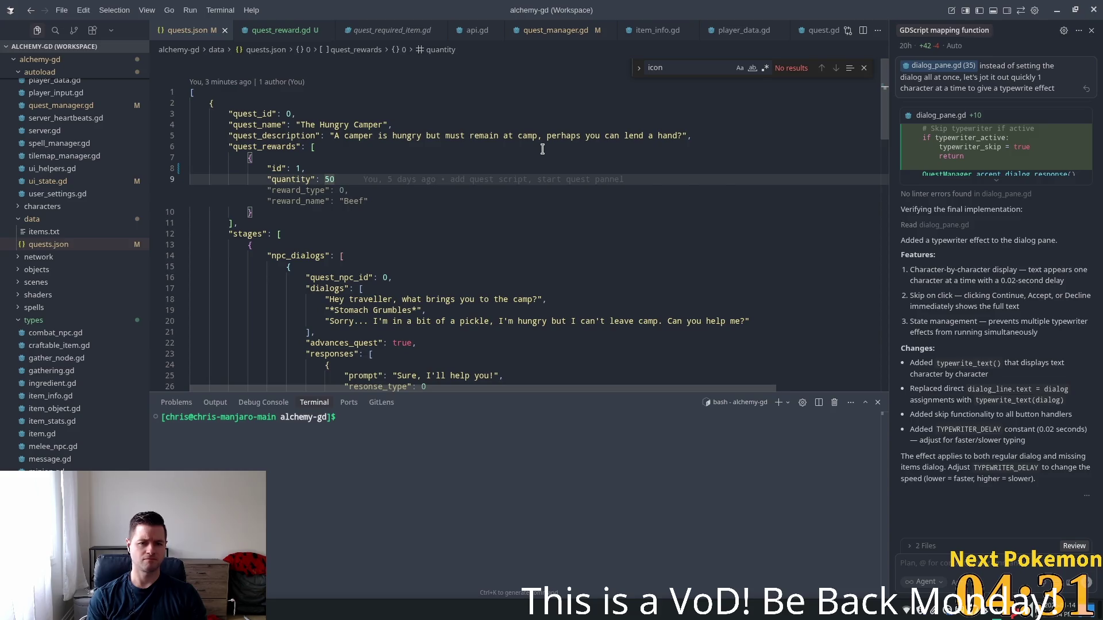
key(Tab)
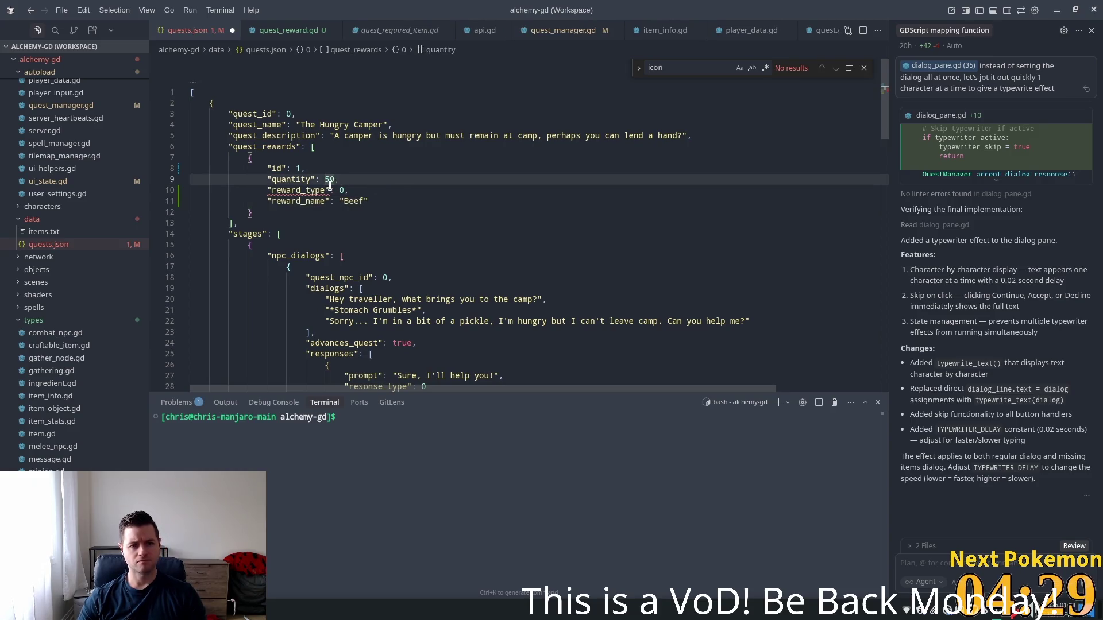
click(363, 202)
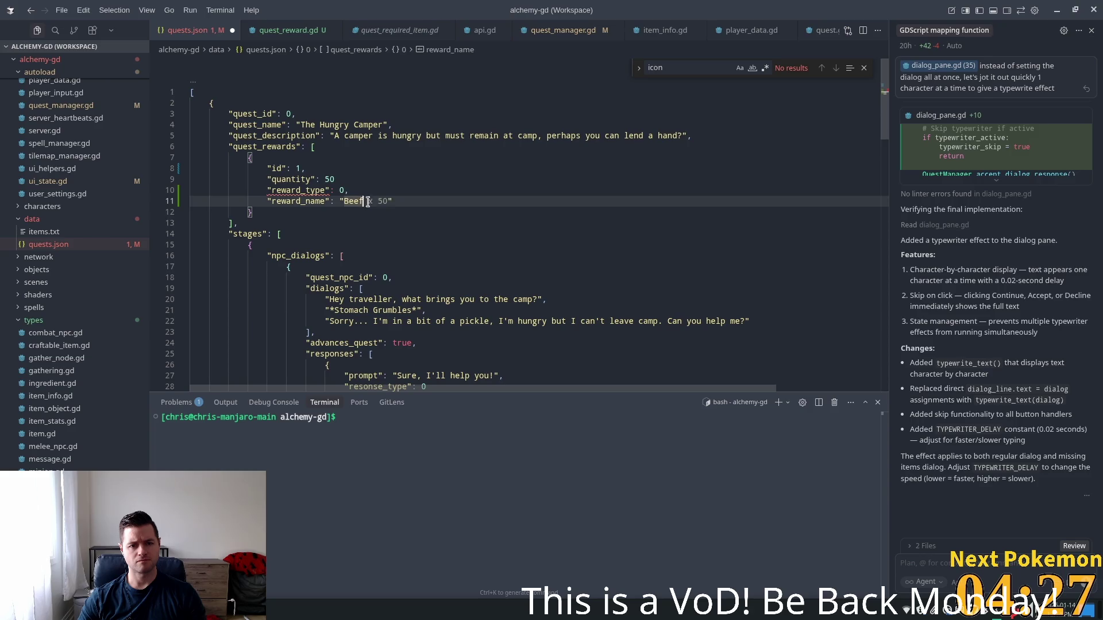
key(Tab)
drag(363, 202, 344, 201)
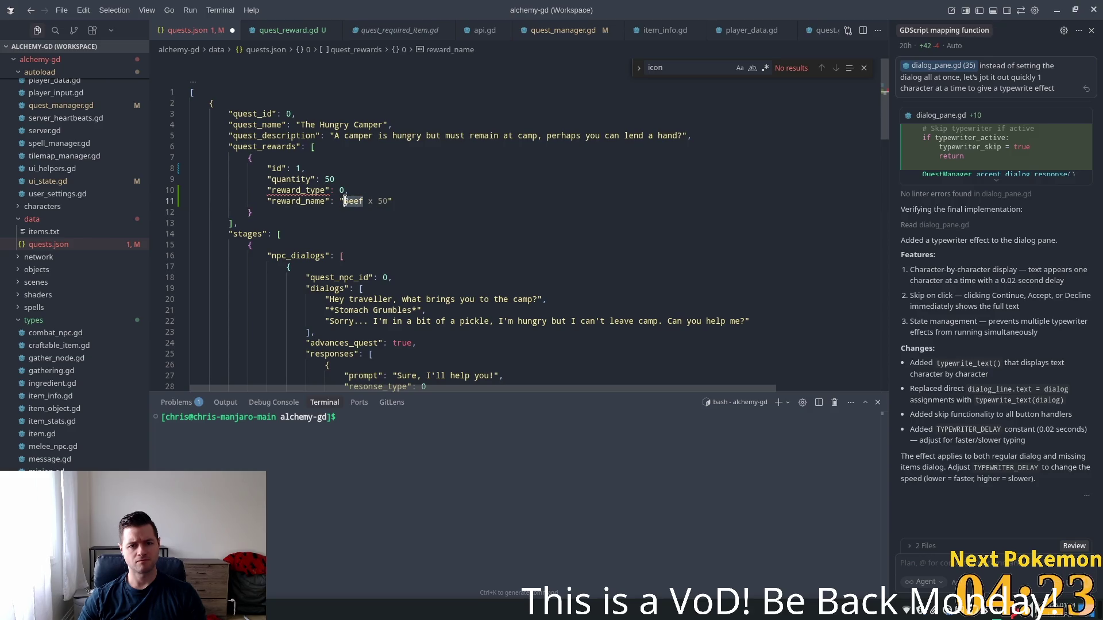
key(BackSpace)
- Add the comma after quantity 50 and check the new reward_type and reward_name lines
click(473, 147)
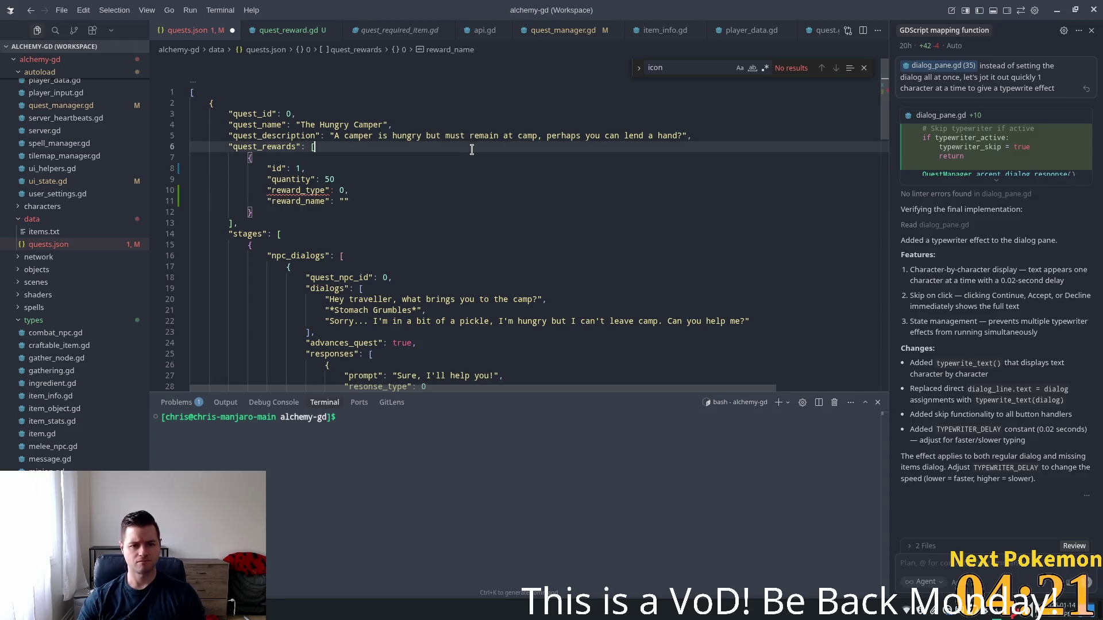
key(Tab)
key(Tab)
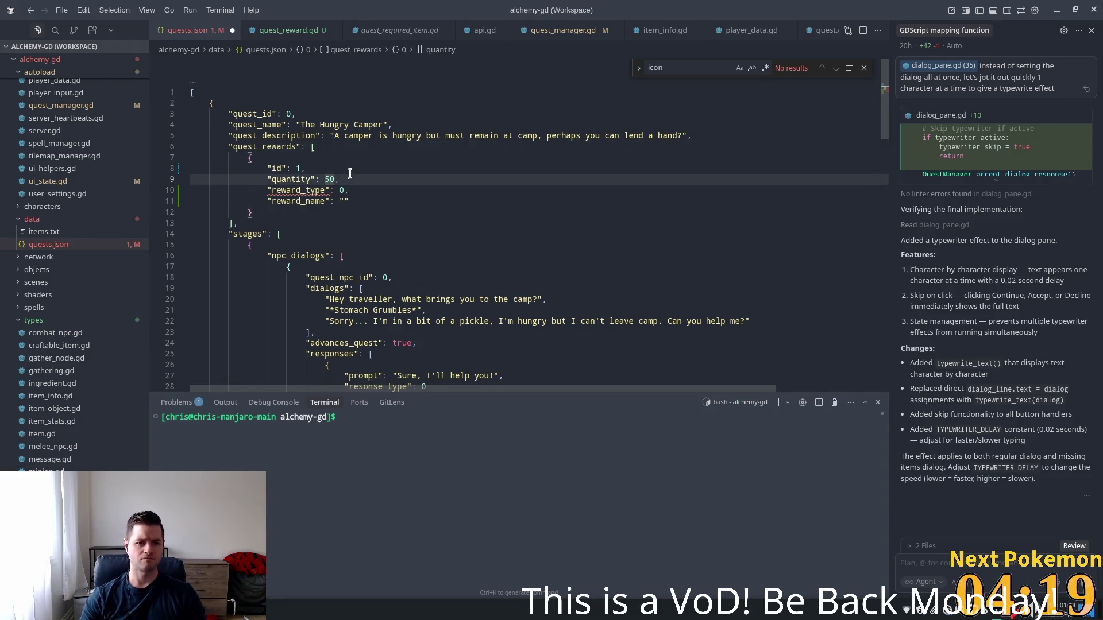
click(393, 158)
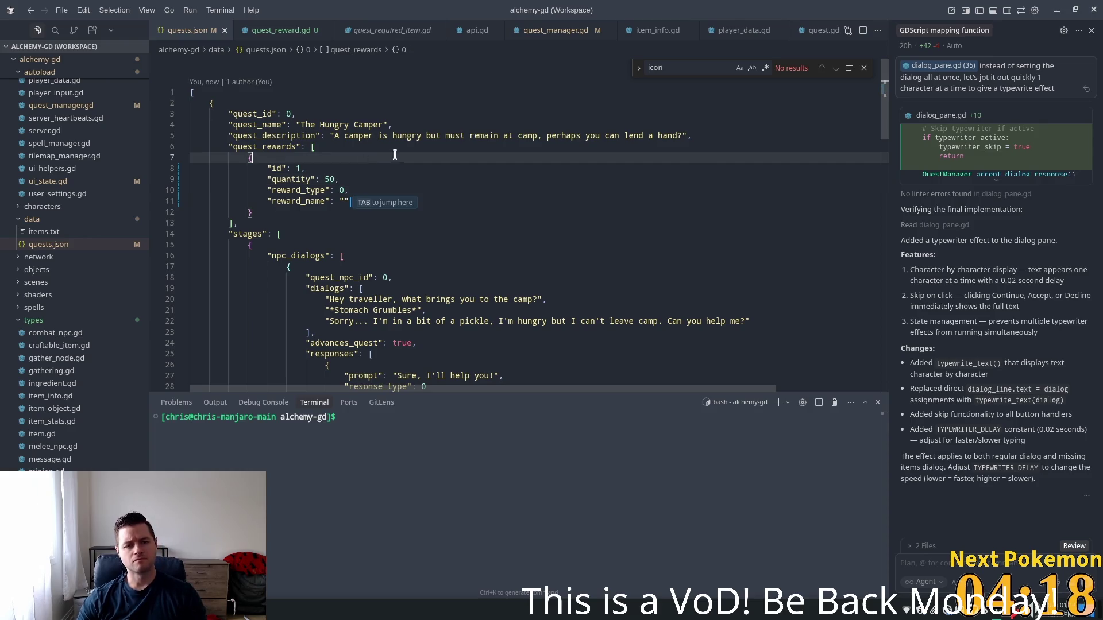
click(437, 191)
click(427, 200)
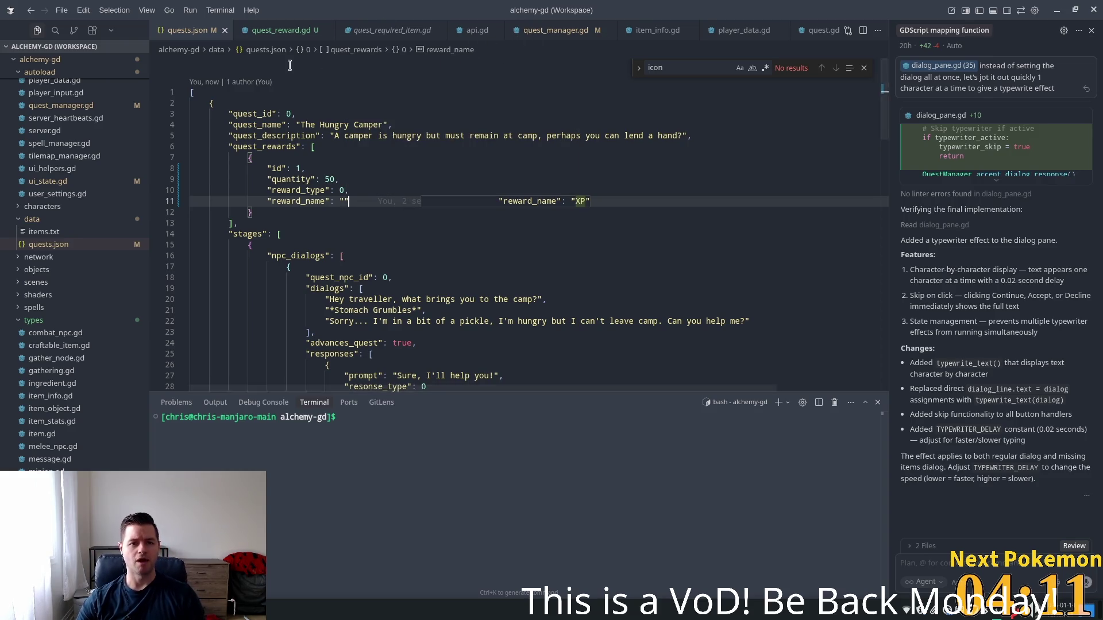
- Switch to quest_manager.gd and place the caret in the required items code
click(551, 29)
scroll(459, 223, up, 3)
drag(884, 329, 889, 172)
click(436, 276)
- Search quest_manager.gd for 'rewa' and scroll up to the quest_rewards conversion loop
double_click(383, 232)
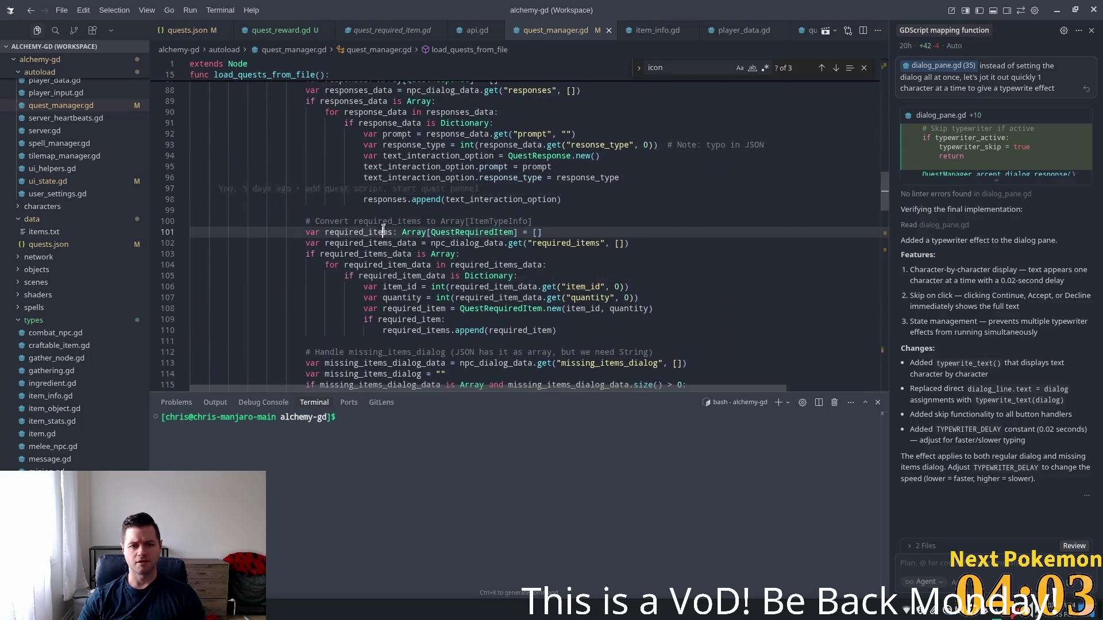
key(ctrl+f)
text(rewa)
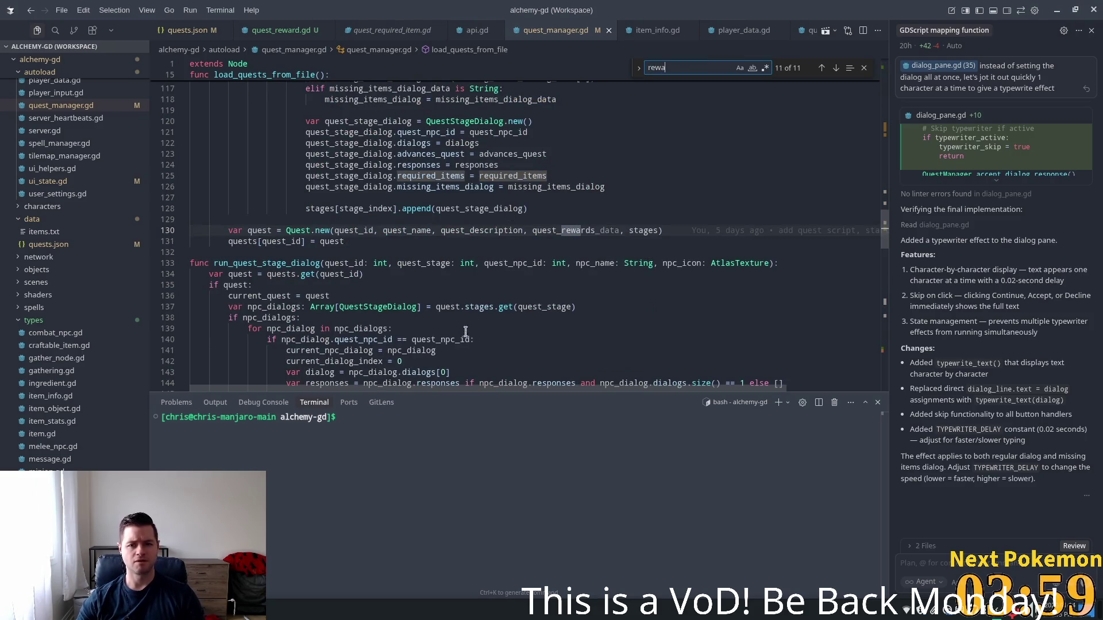
double_click(558, 234)
scroll(653, 249, up, 3)
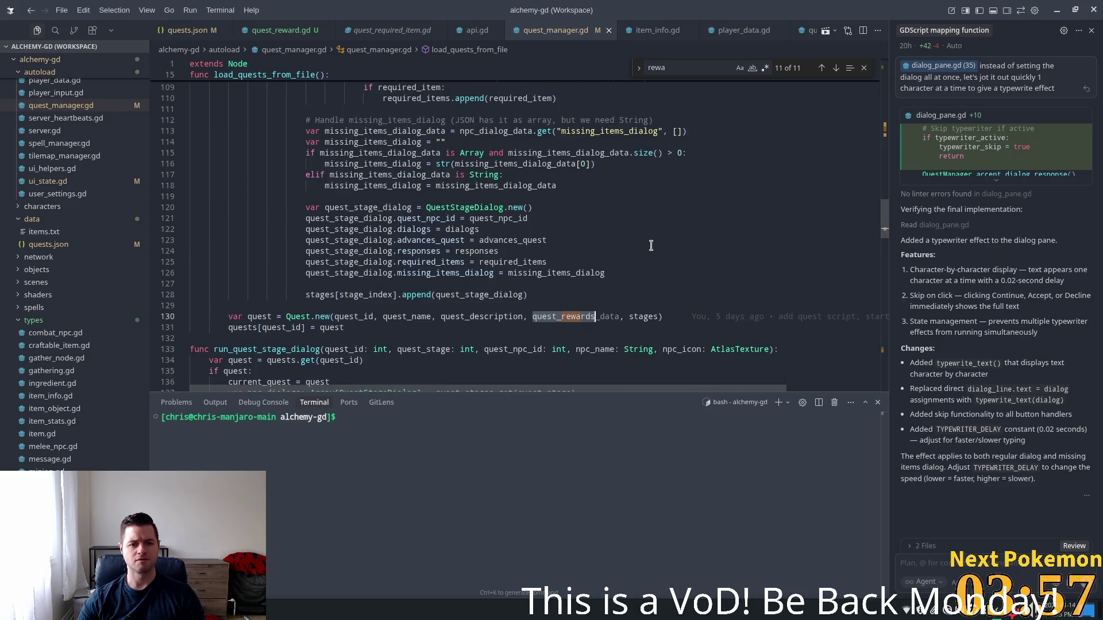
scroll(613, 234, up, 15)
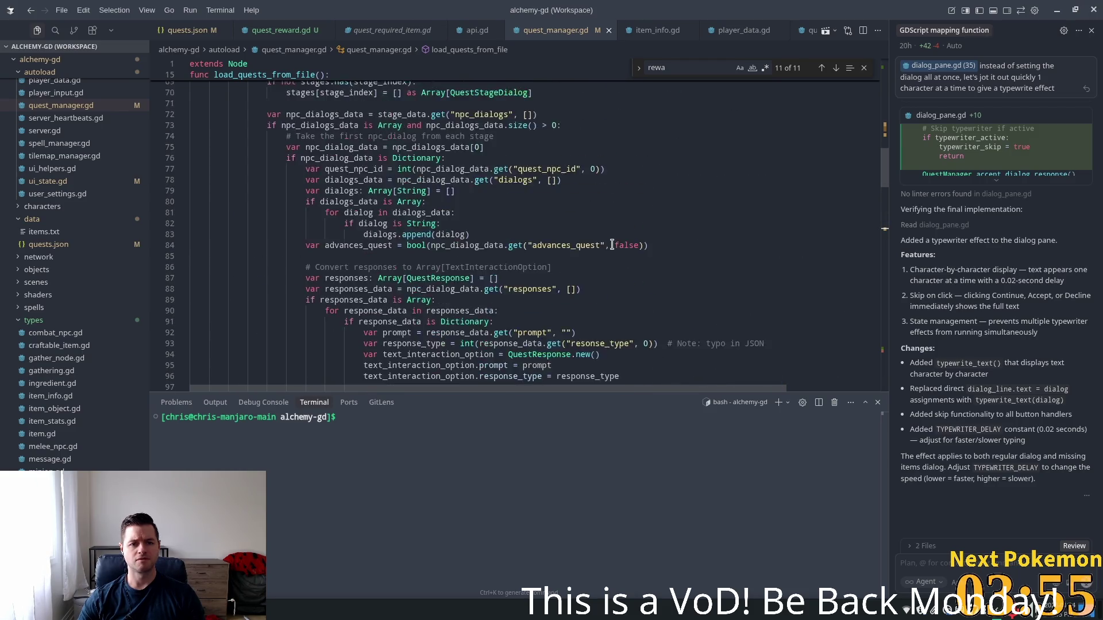
scroll(612, 245, up, 7)
click(438, 201)
- Change the item_id default in get("item_id", 0) from 0 to -1
click(303, 212)
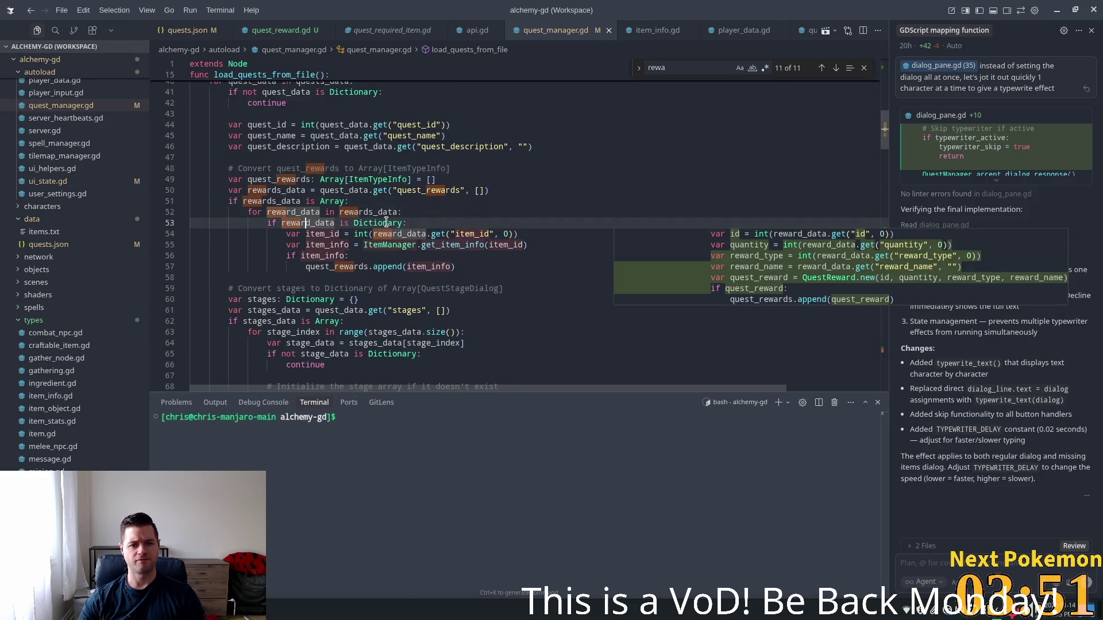
click(348, 212)
click(396, 224)
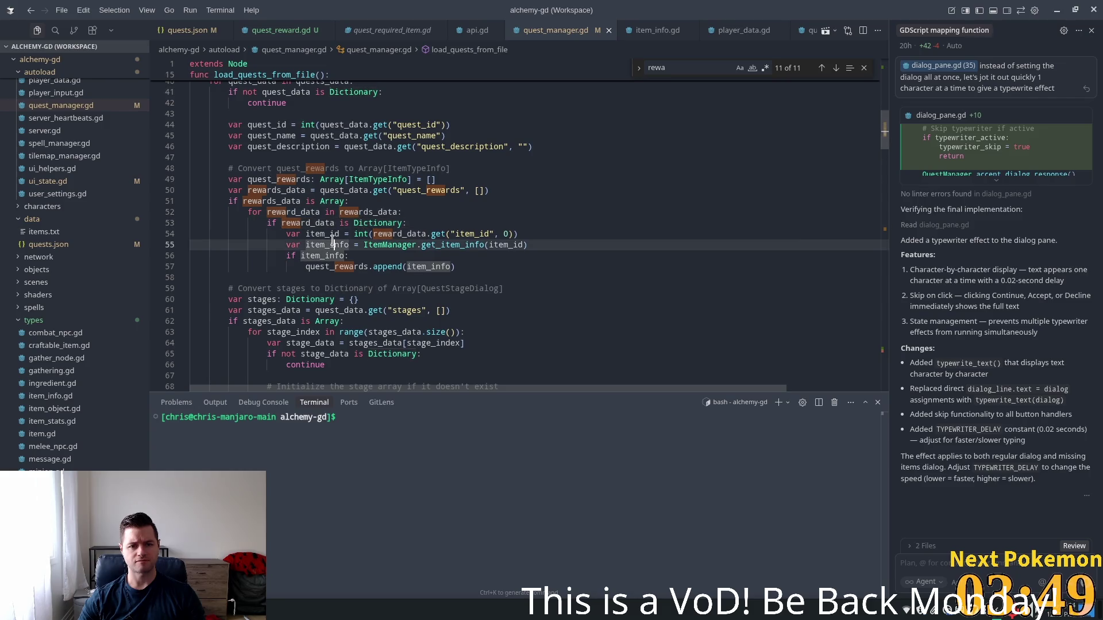
click(419, 234)
click(551, 234)
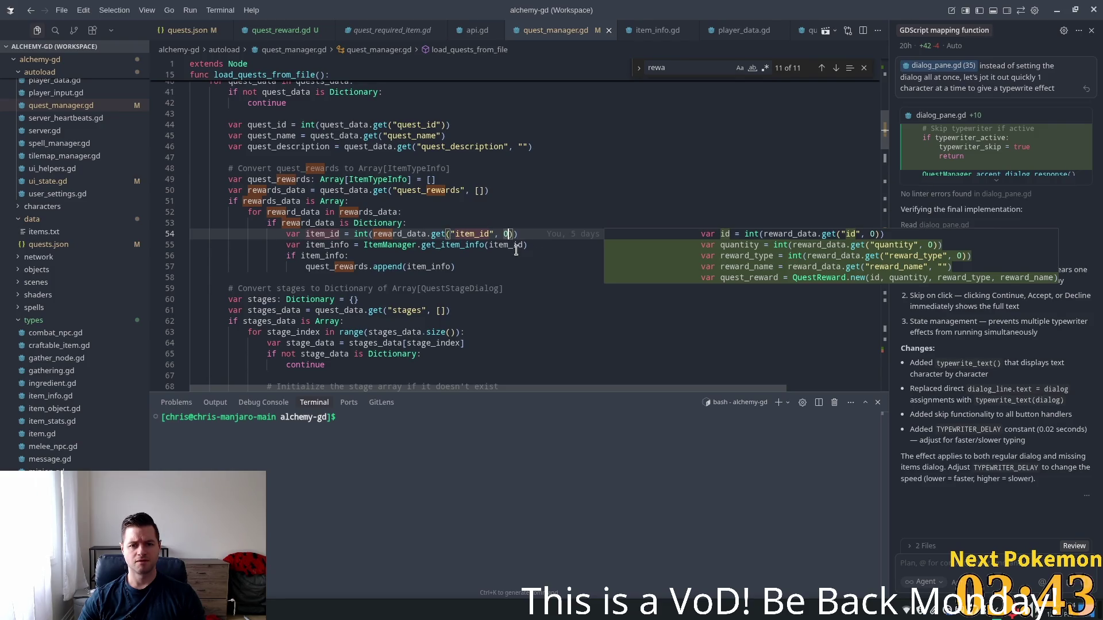
mouse_move(569, 230)
key(BackSpace)
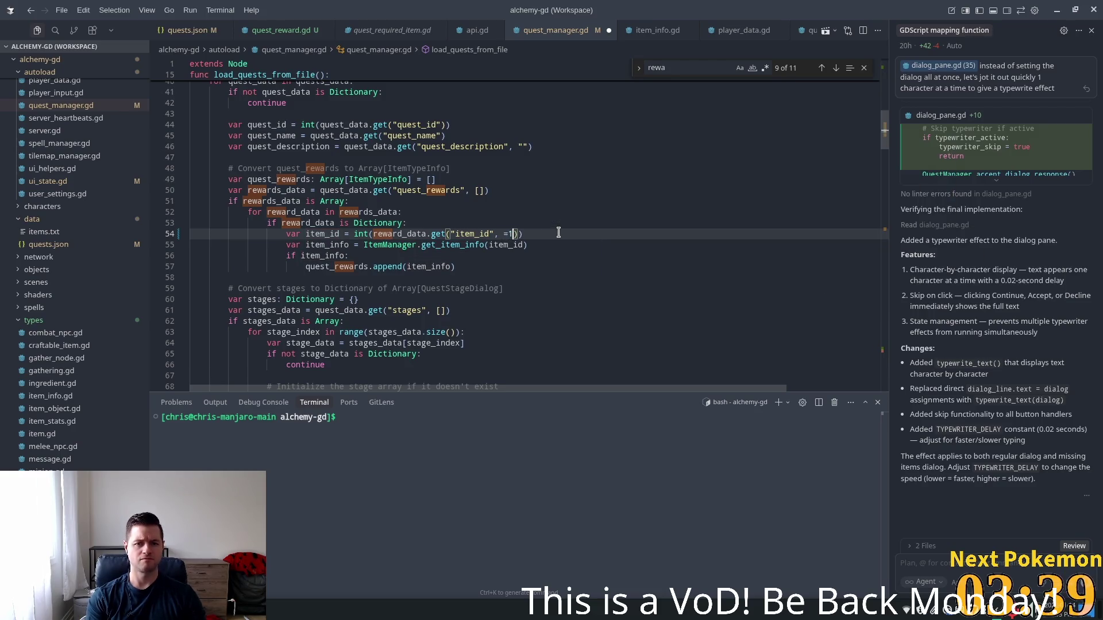
text(-1)
- Start an 'if' condition on the item_id line so it depends on reward_type
click(436, 224)
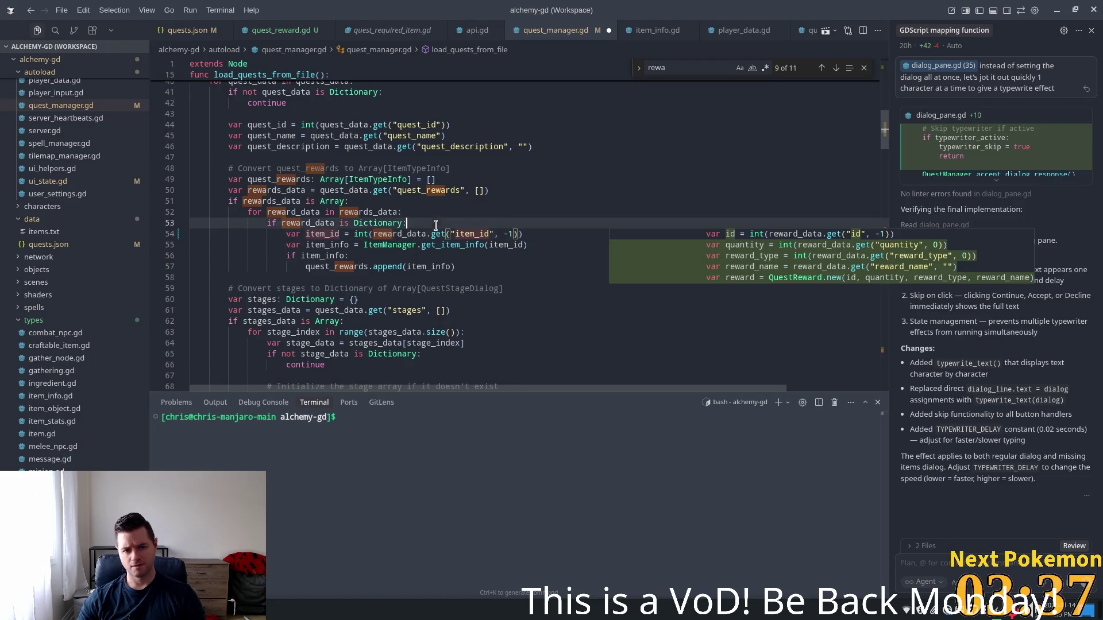
click(502, 229)
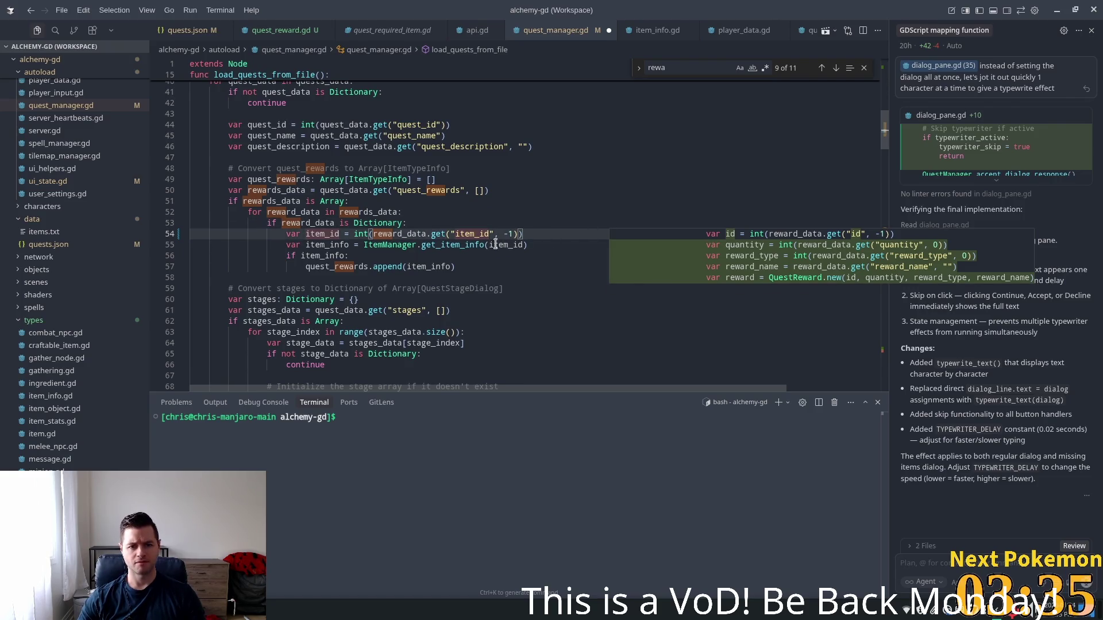
click(396, 234)
click(527, 235)
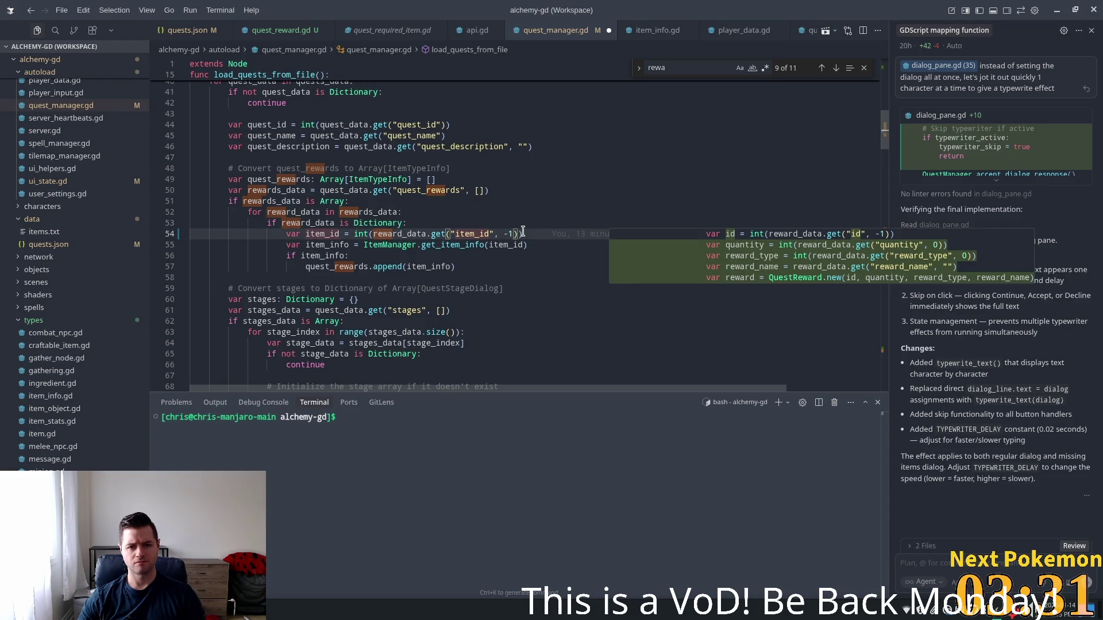
mouse_move(580, 233)
text( if)
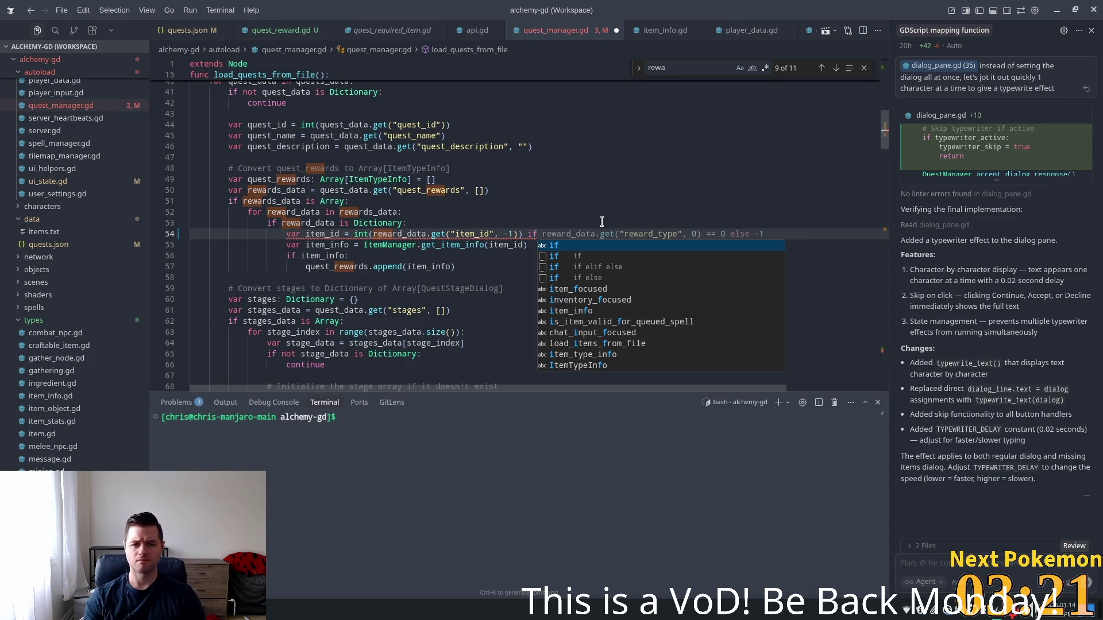
key(Up)
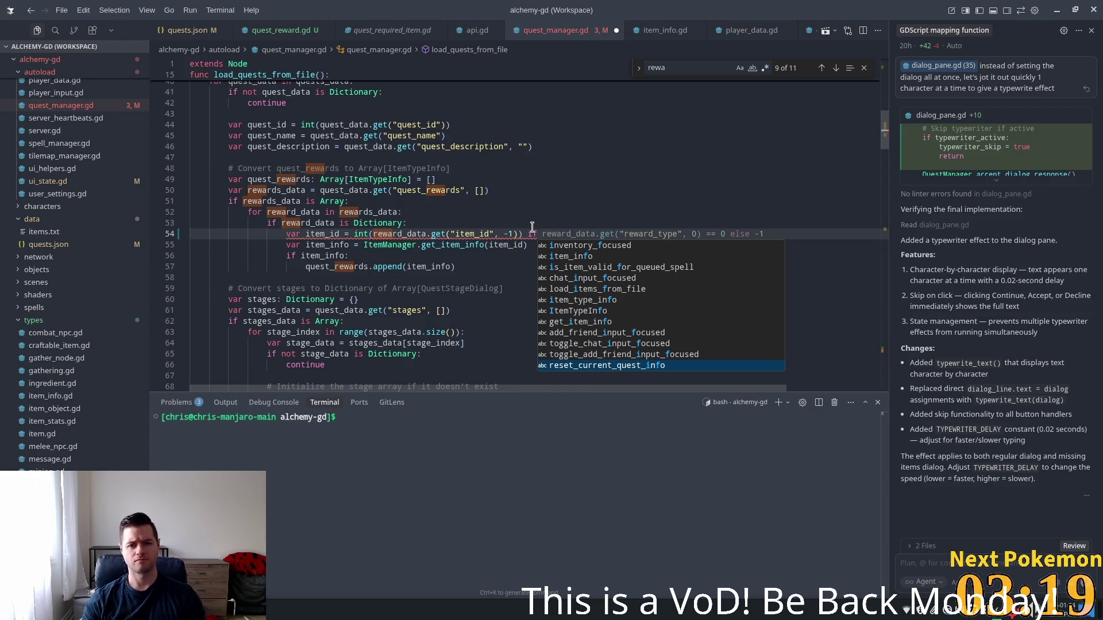
key(Escape)
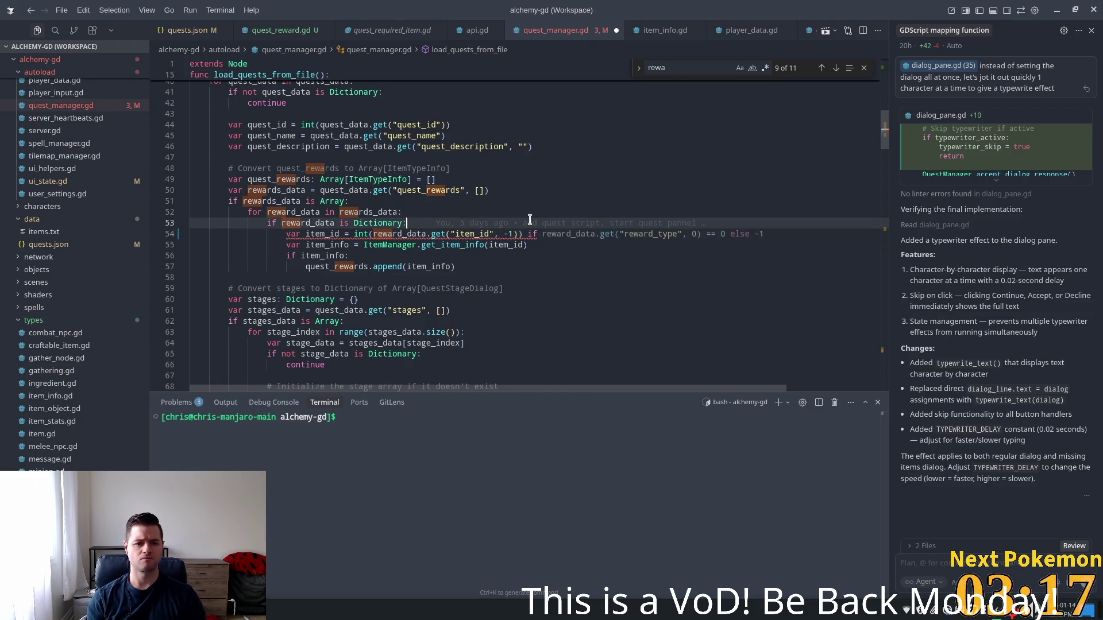
key(ctrl+shift+Return)
- Accept Cursor's completions adding a reward_type variable and the QuestReward construction code
text(v)
key(Tab)
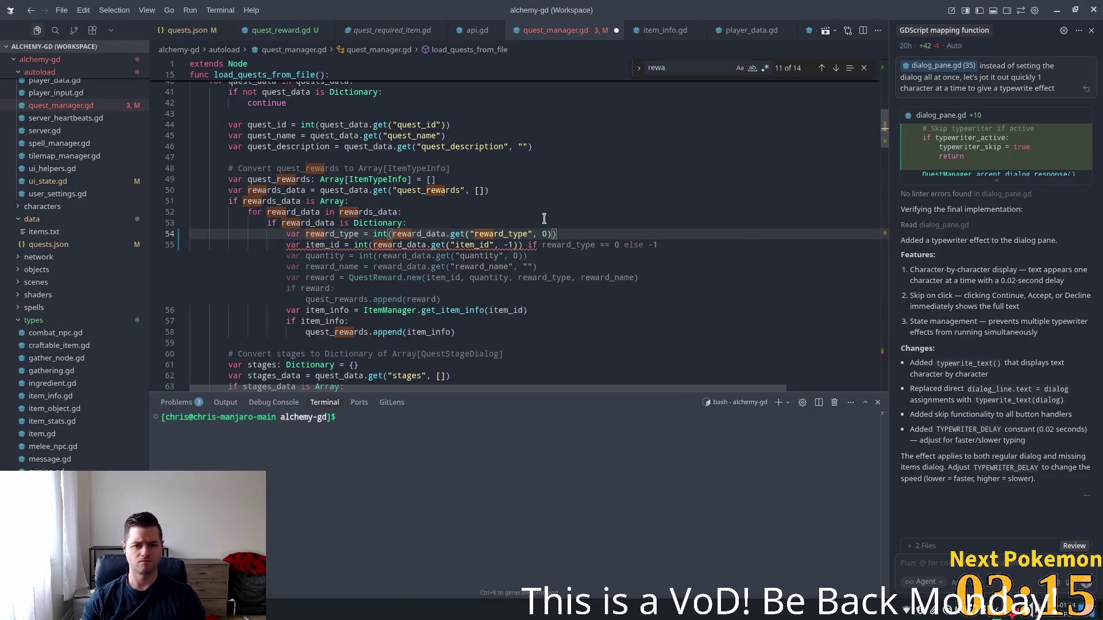
key(Tab)
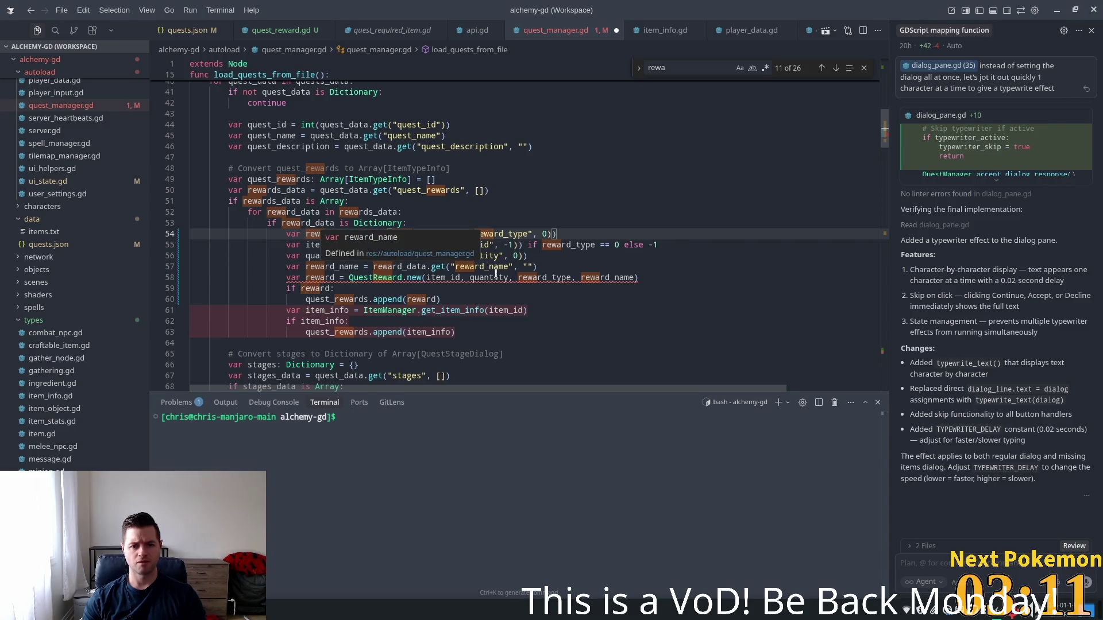
click(392, 266)
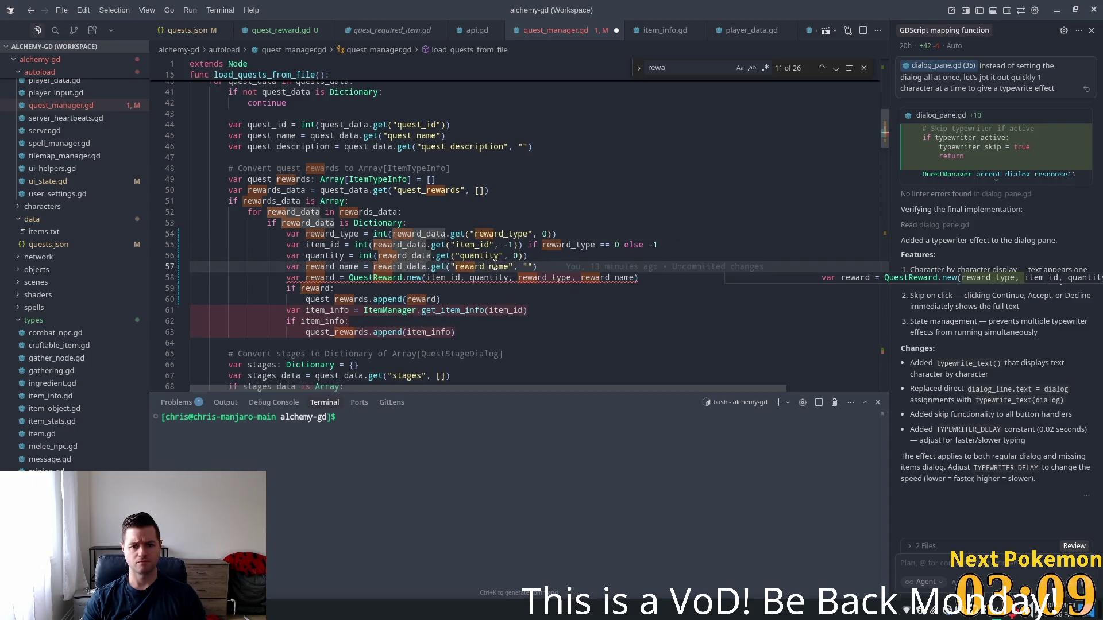
click(446, 266)
click(339, 277)
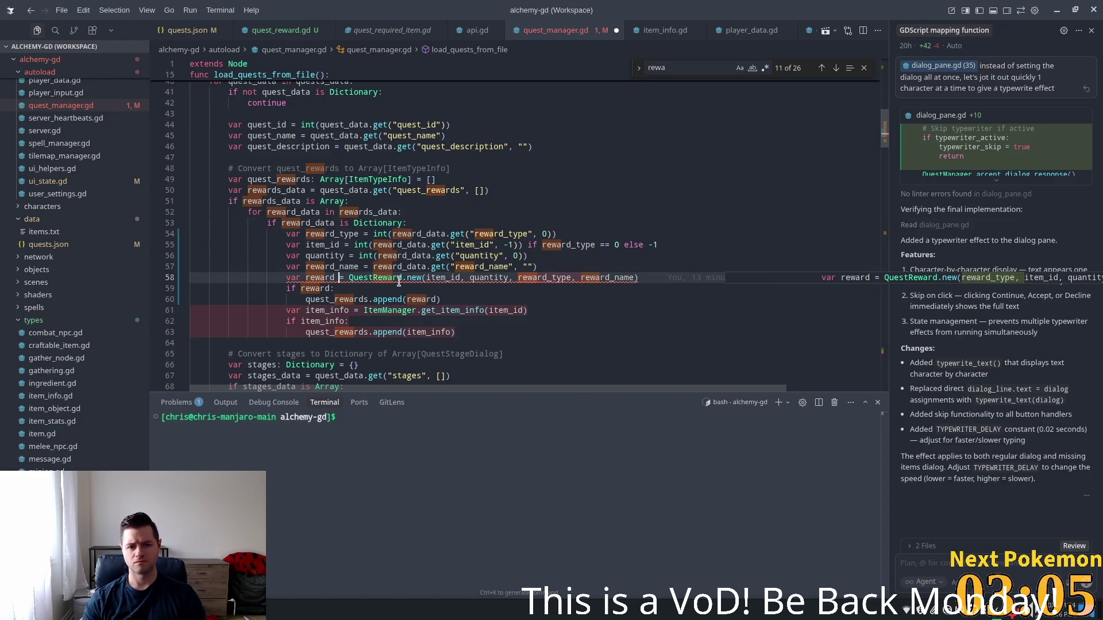
click(310, 266)
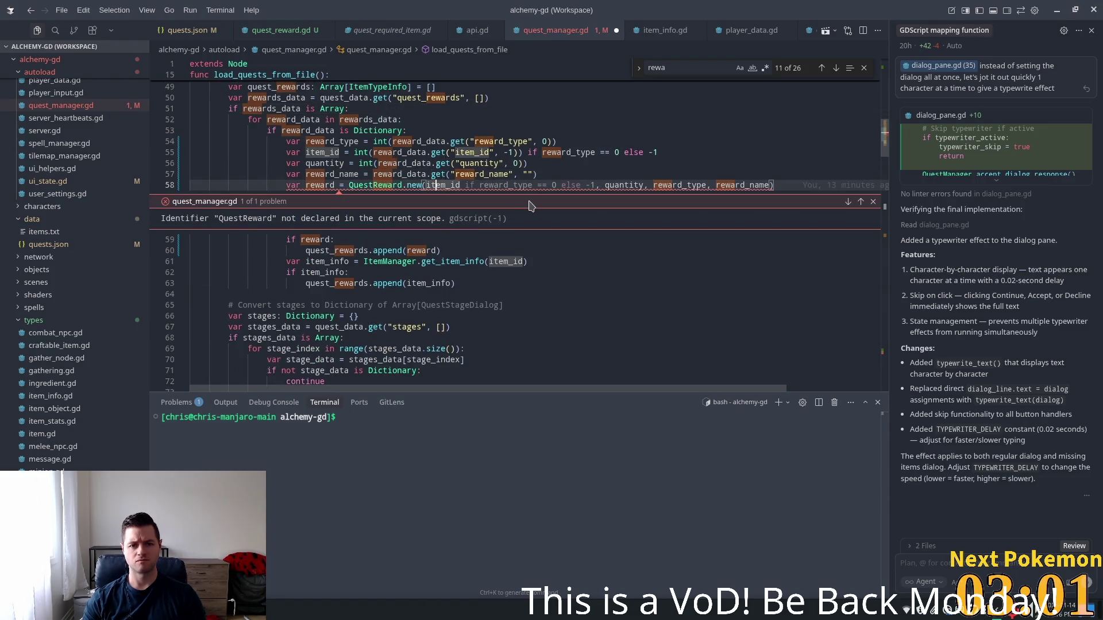
click(522, 283)
key(Escape)
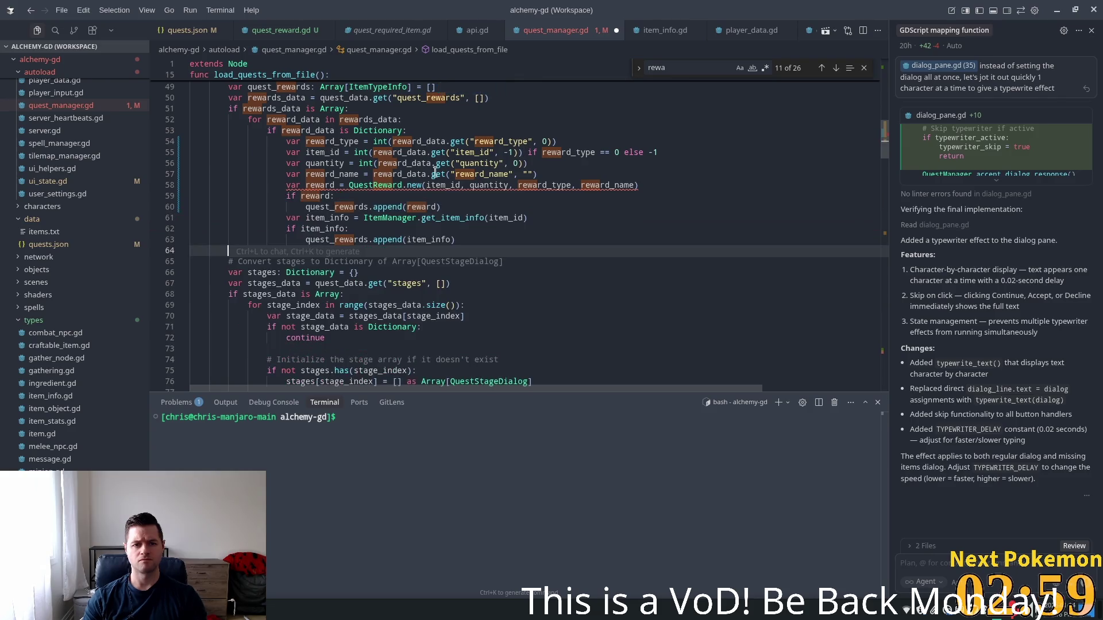
- Delete the line 'var item_info = ItemManager.get_item_info(item_id)' from the reward loop
scroll(291, 269, up, 3)
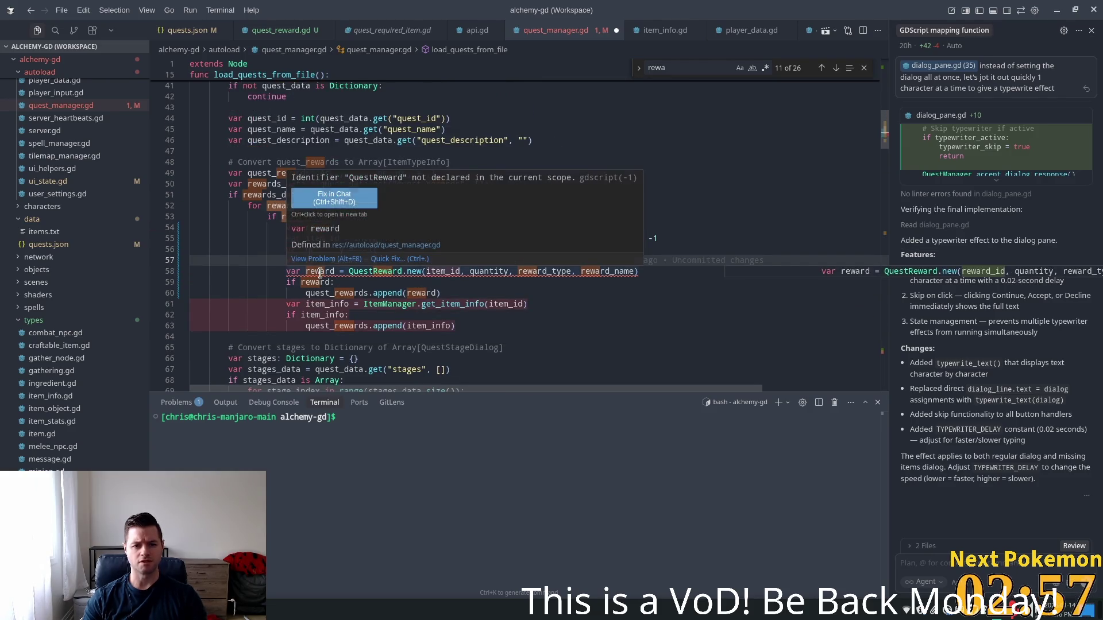
click(442, 315)
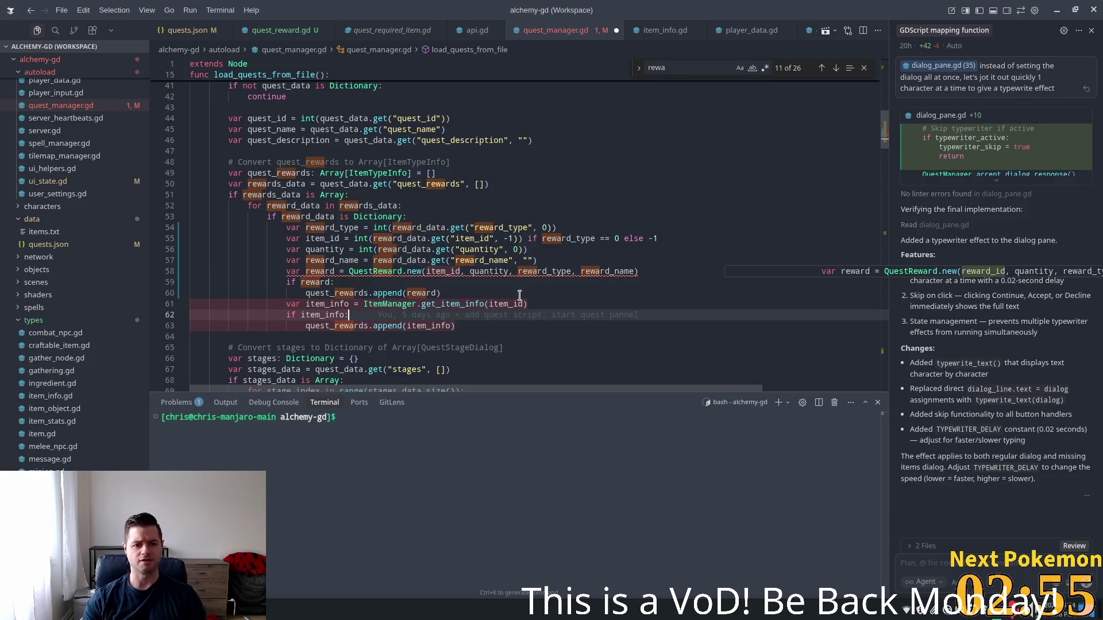
click(505, 271)
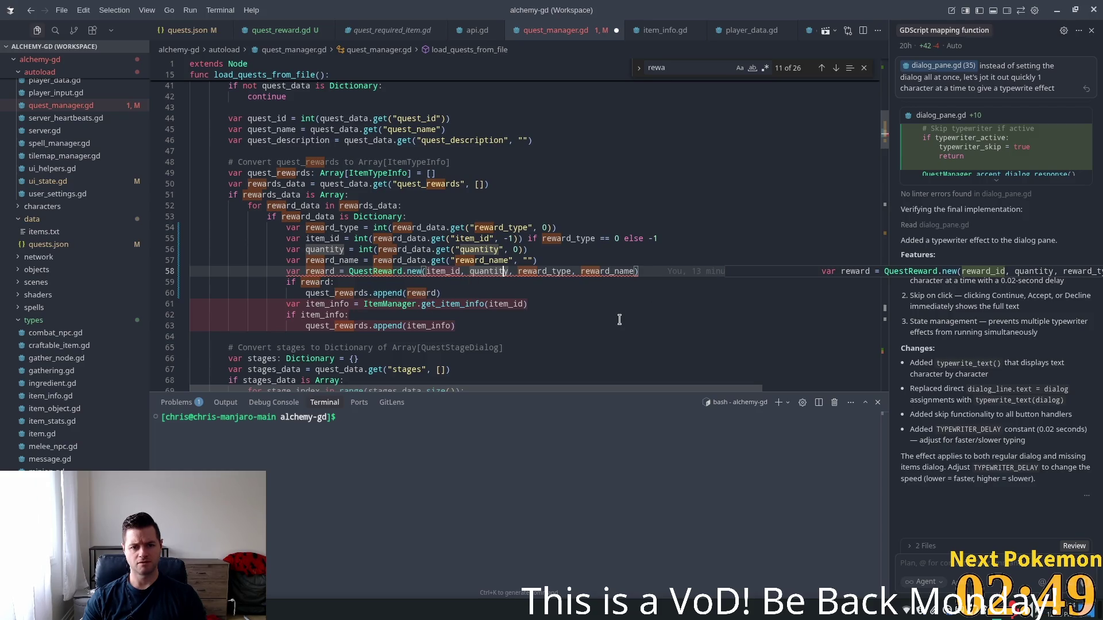
click(456, 326)
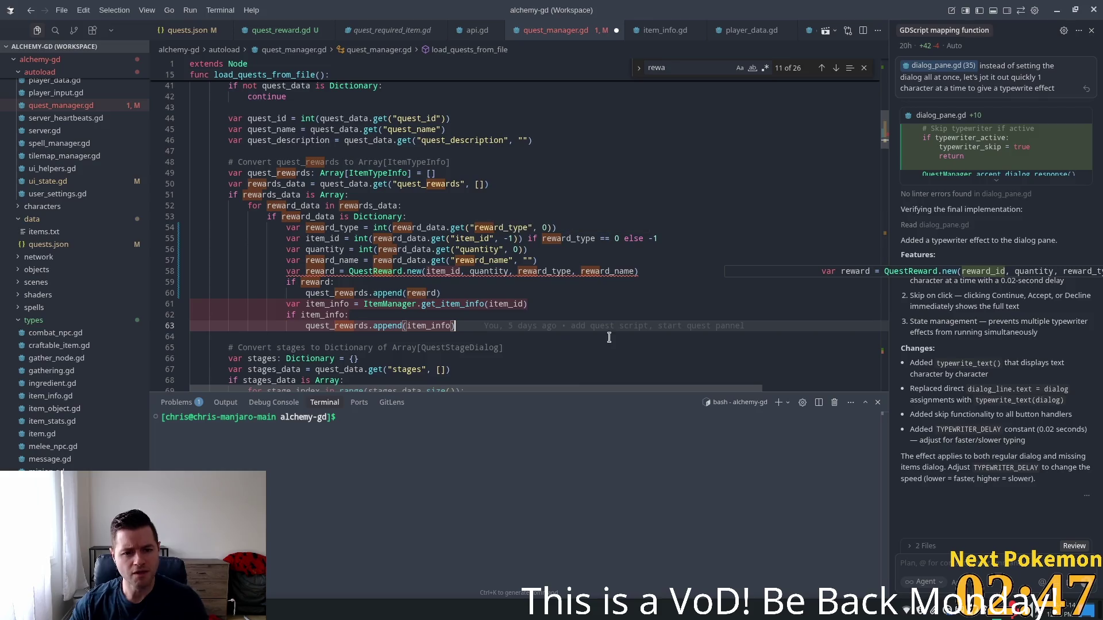
click(420, 304)
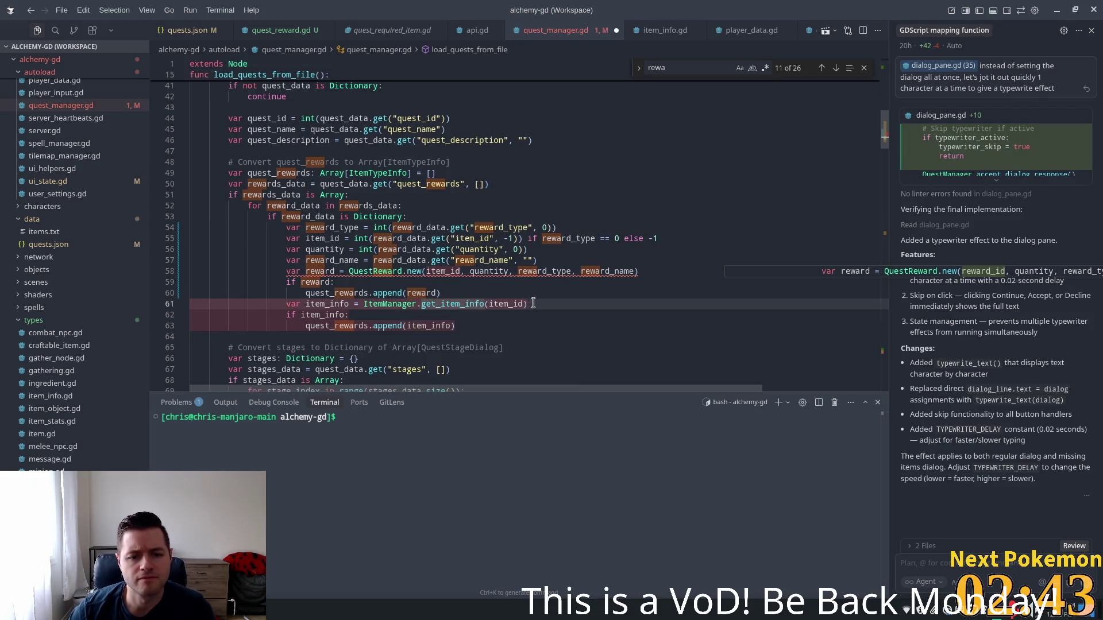
mouse_move(375, 306)
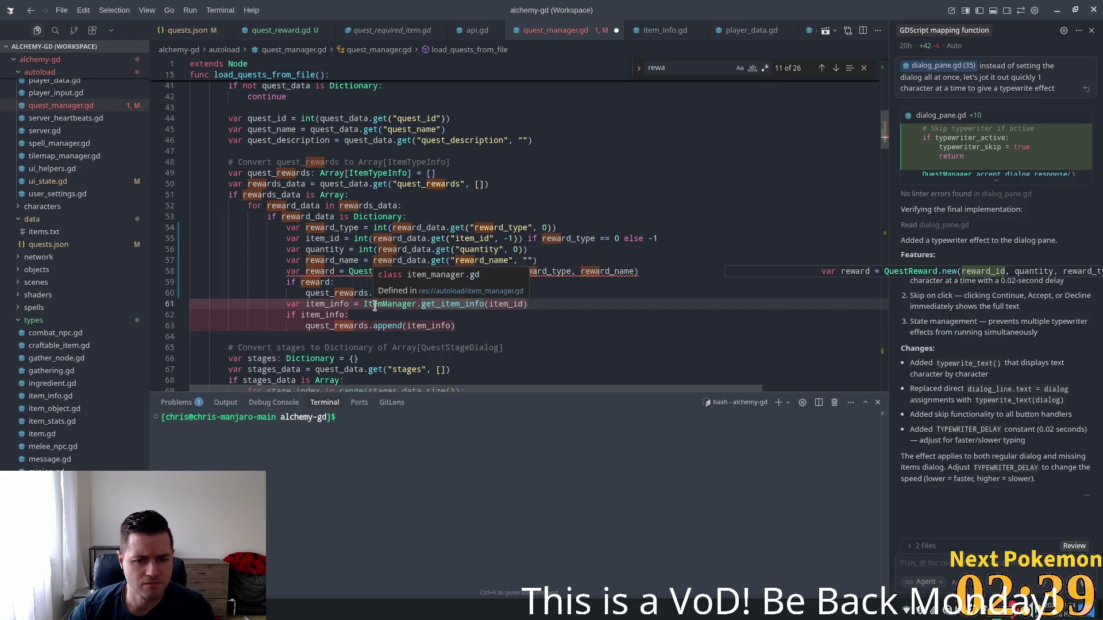
click(555, 307)
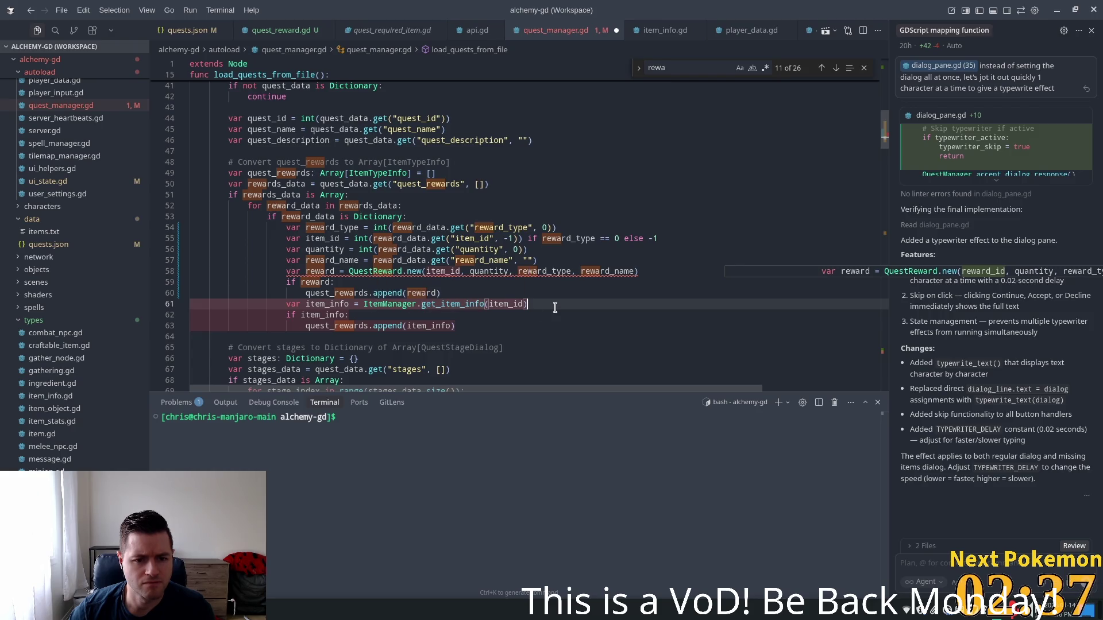
drag(555, 305, 190, 306)
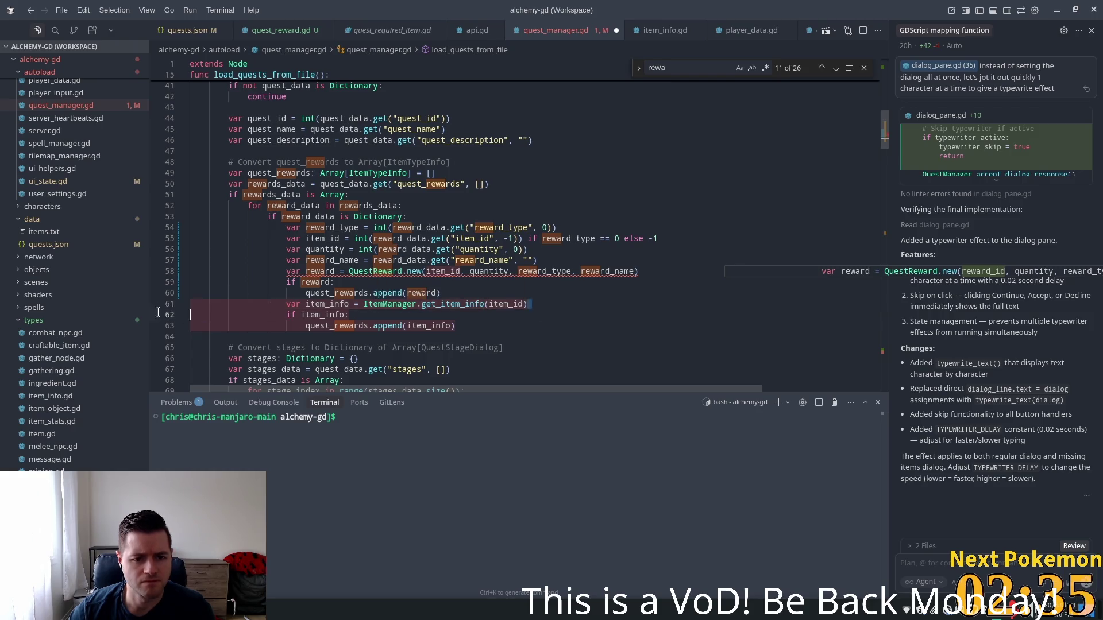
key(BackSpace)
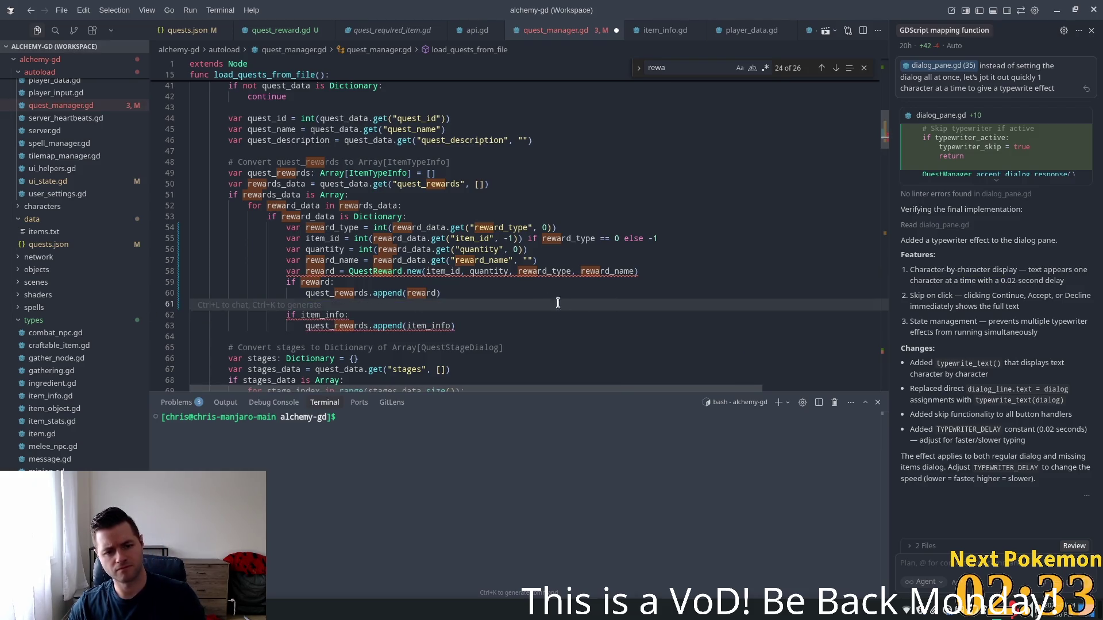
- In quest.gd, change the quest_rewards type from Array[ItemTypeInfo] to Array[QuestReward]
mouse_move(884, 138)
mouse_down()
mouse_move(885, 86)
mouse_move(887, 256)
mouse_up()
ctrl+click(301, 132)
click(297, 139)
double_click(393, 149)
text(QuestReward)
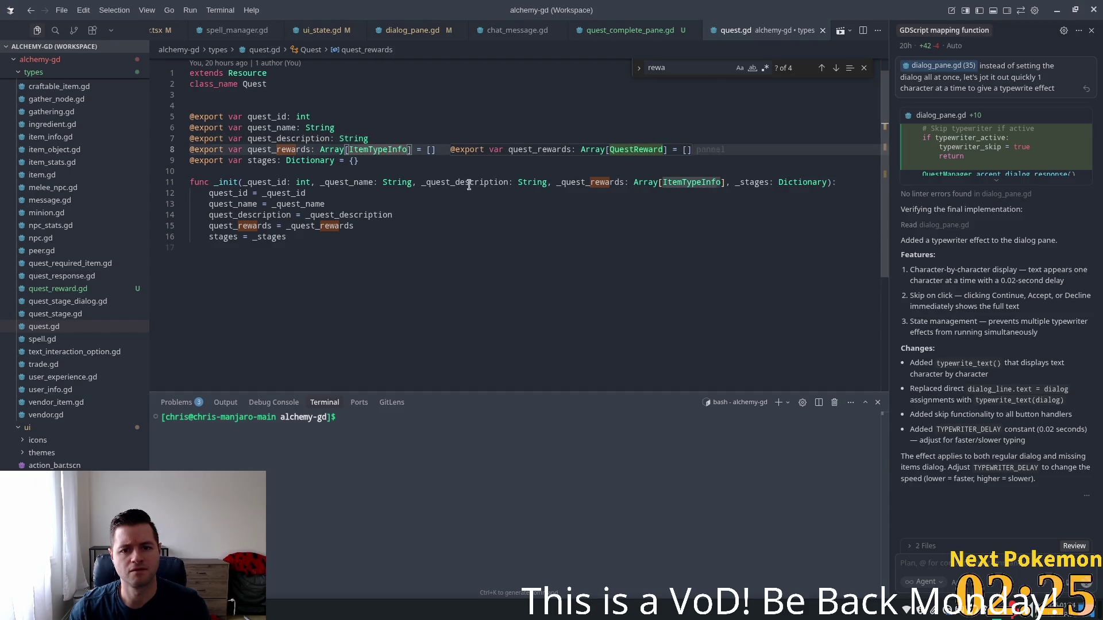
key(alt+Tab)
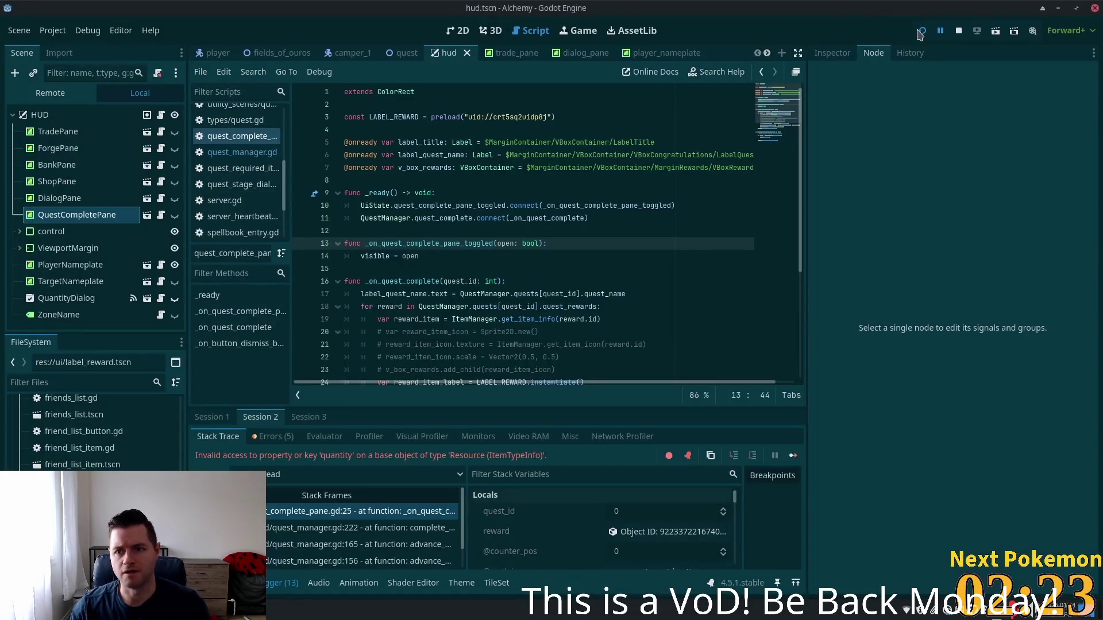
- Run the game, then retype _init's _quest_rewards parameter as Array[QuestReward] and save quest.gd
key(F5)
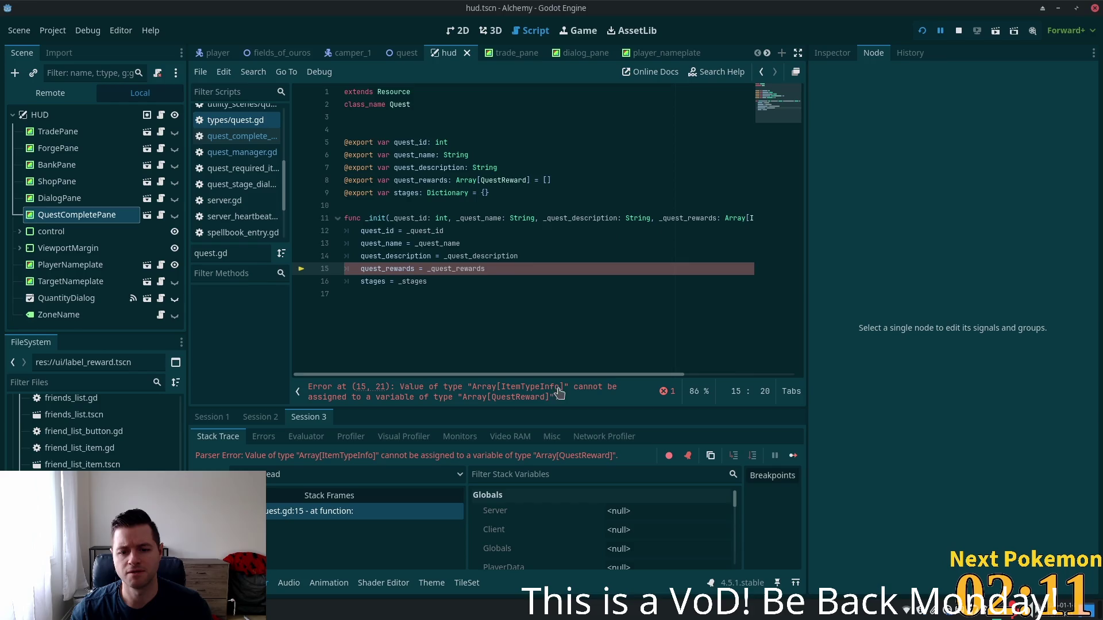
drag(563, 374, 706, 372)
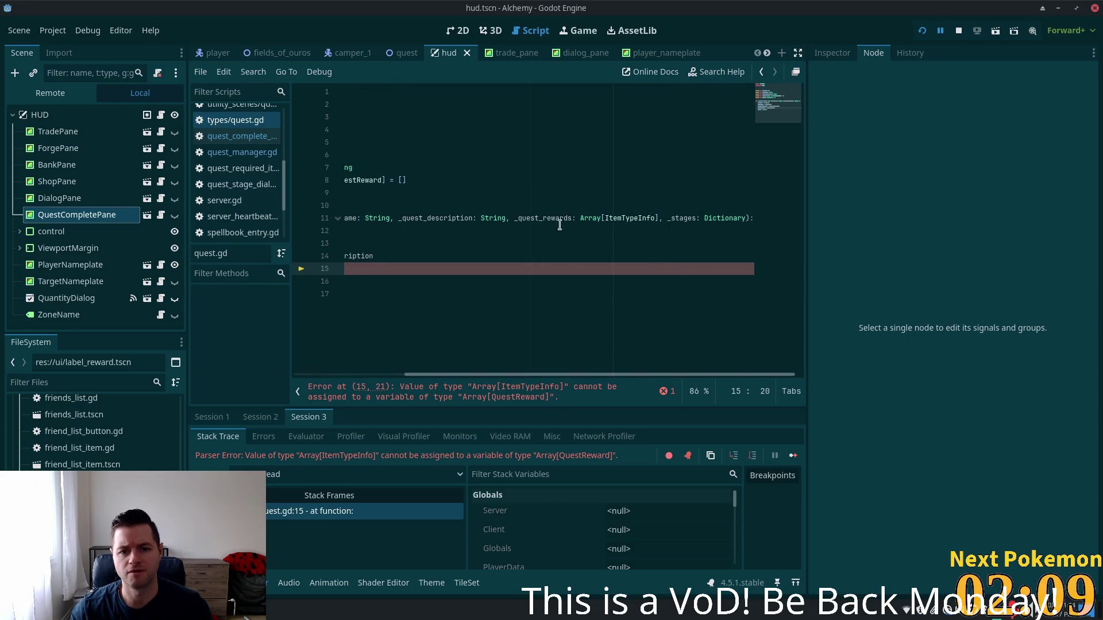
double_click(624, 218)
text(Ques)
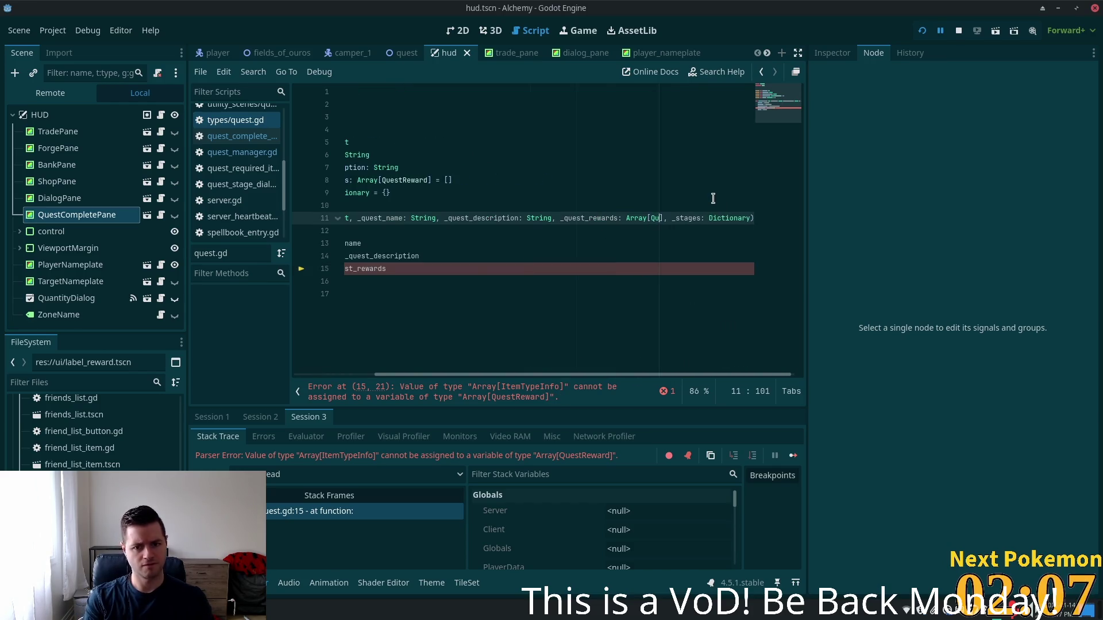
text(tR)
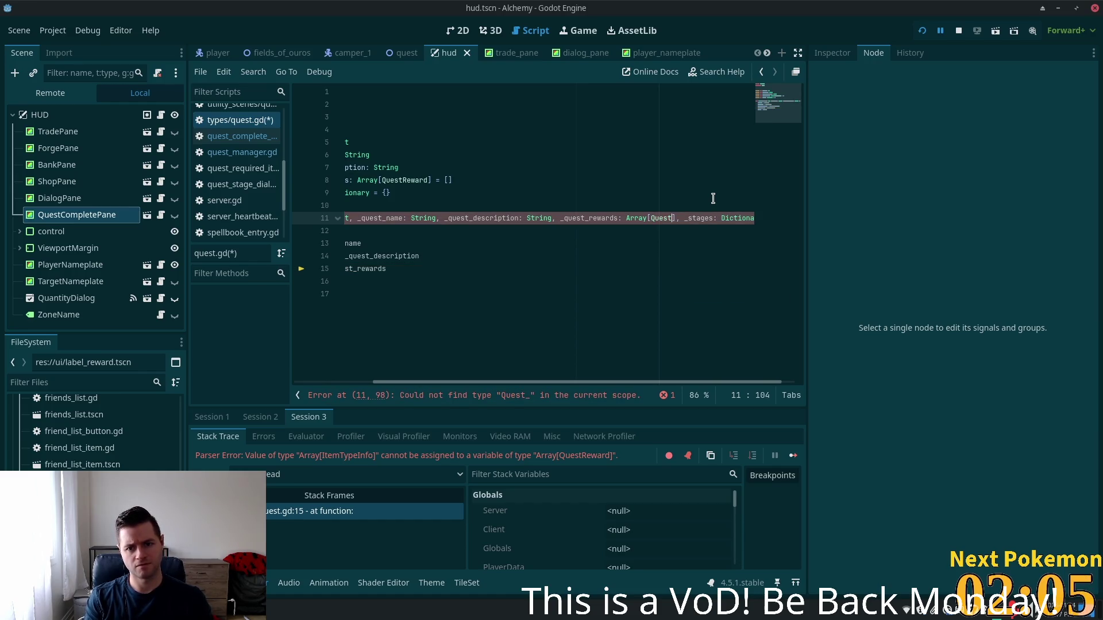
text(e)
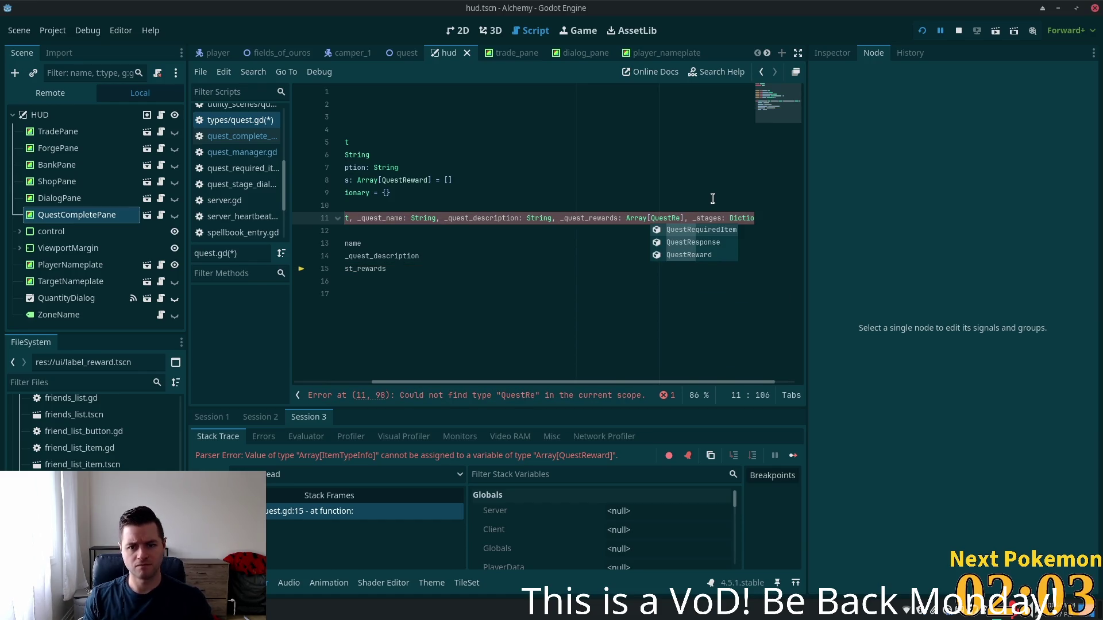
text(wa)
key(Return)
click(561, 268)
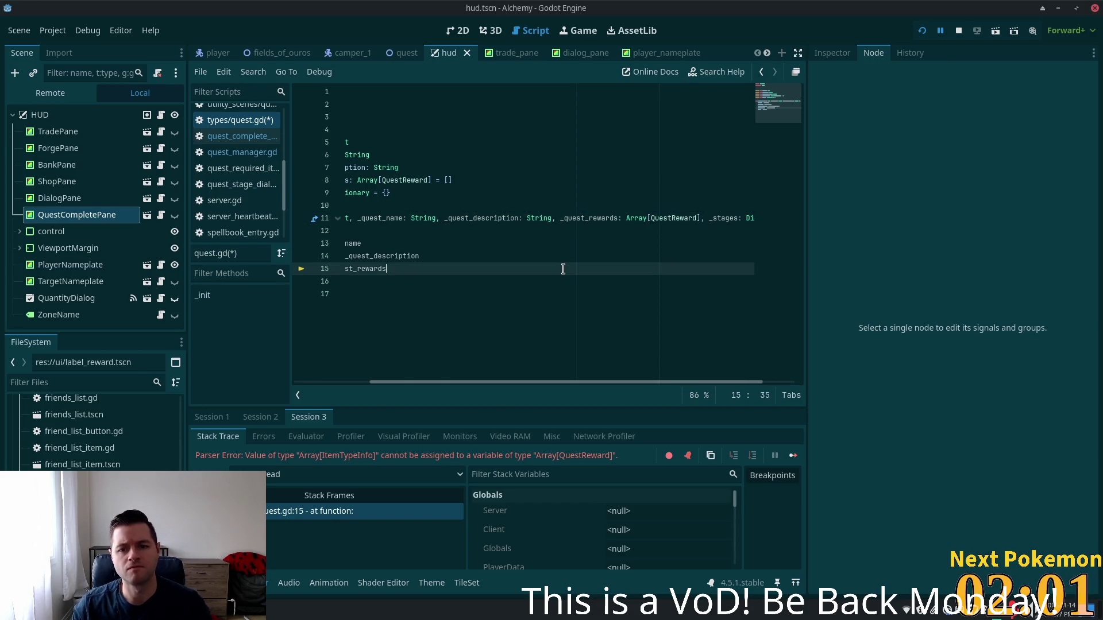
key(ctrl+s)
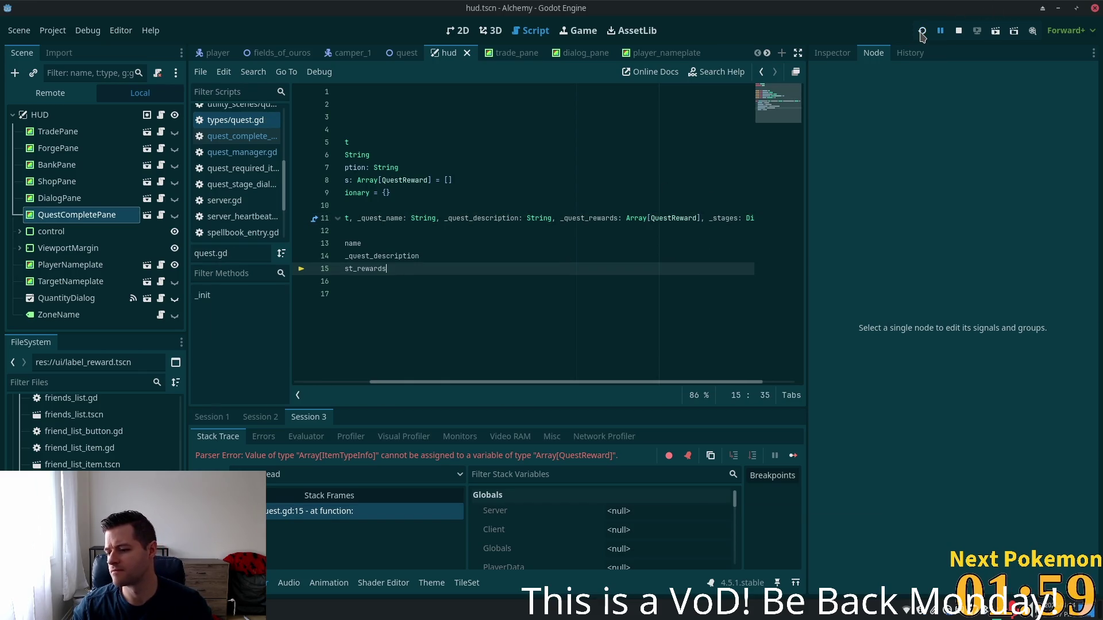
- Relaunch the game and inspect the quest_rewards argument flagged at the Quest.new call
click(922, 30)
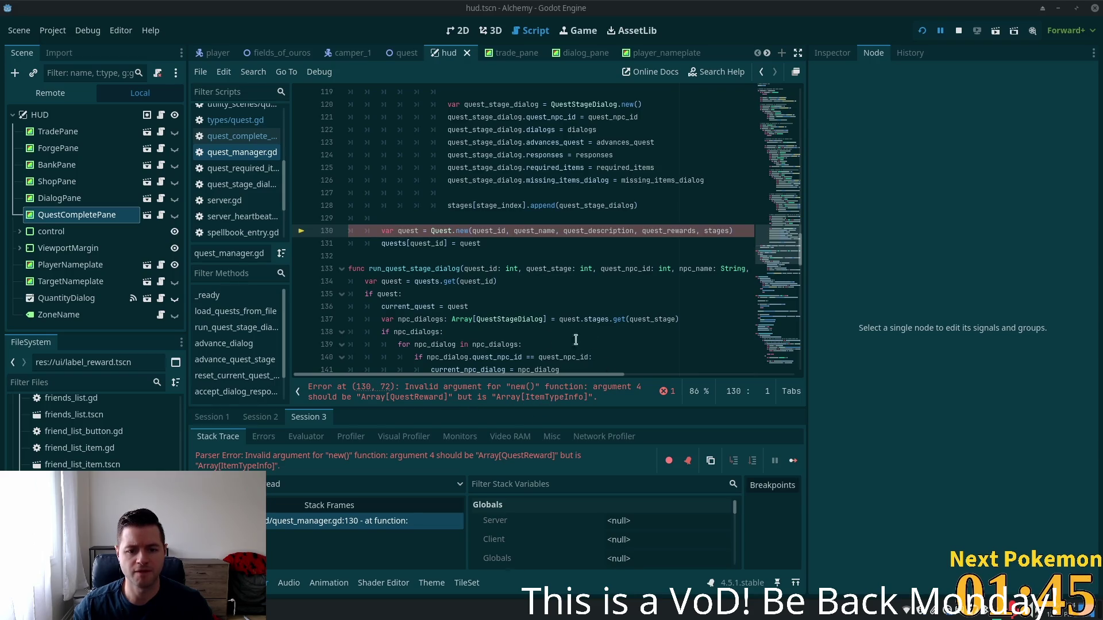
double_click(672, 231)
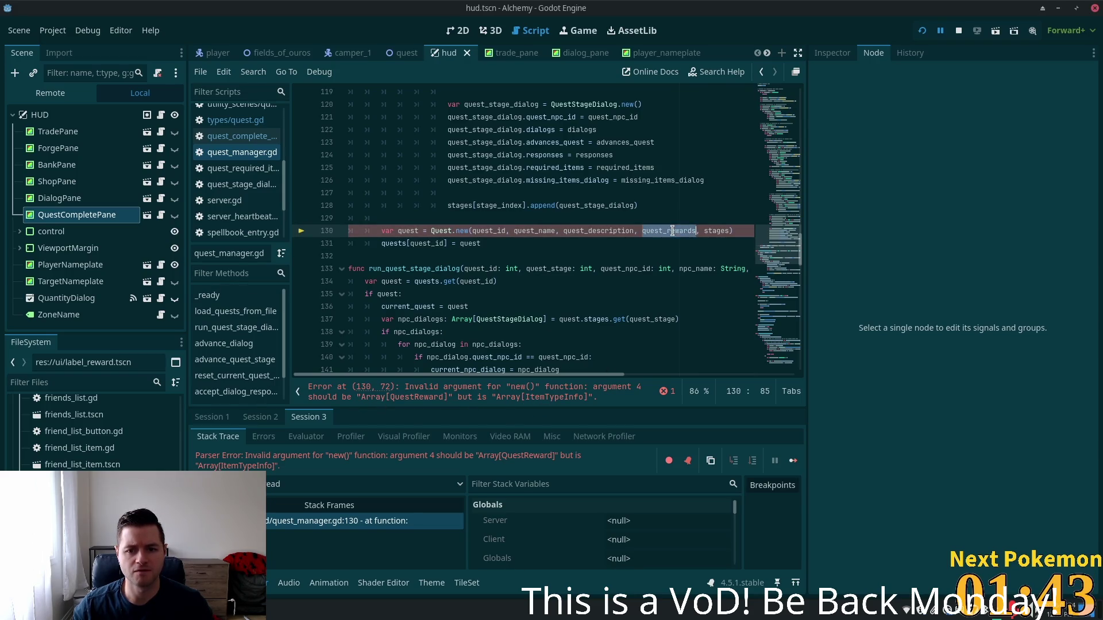
key(alt+Tab)
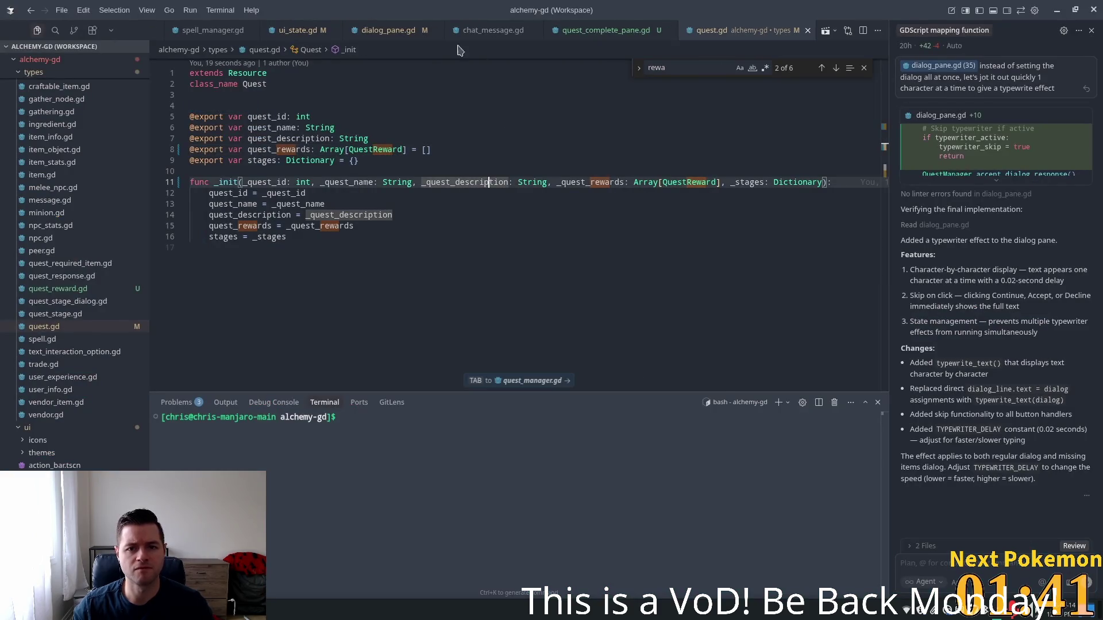
- Open quest_manager.gd and scroll up to the reward conversion loop around lines 49–77
click(620, 32)
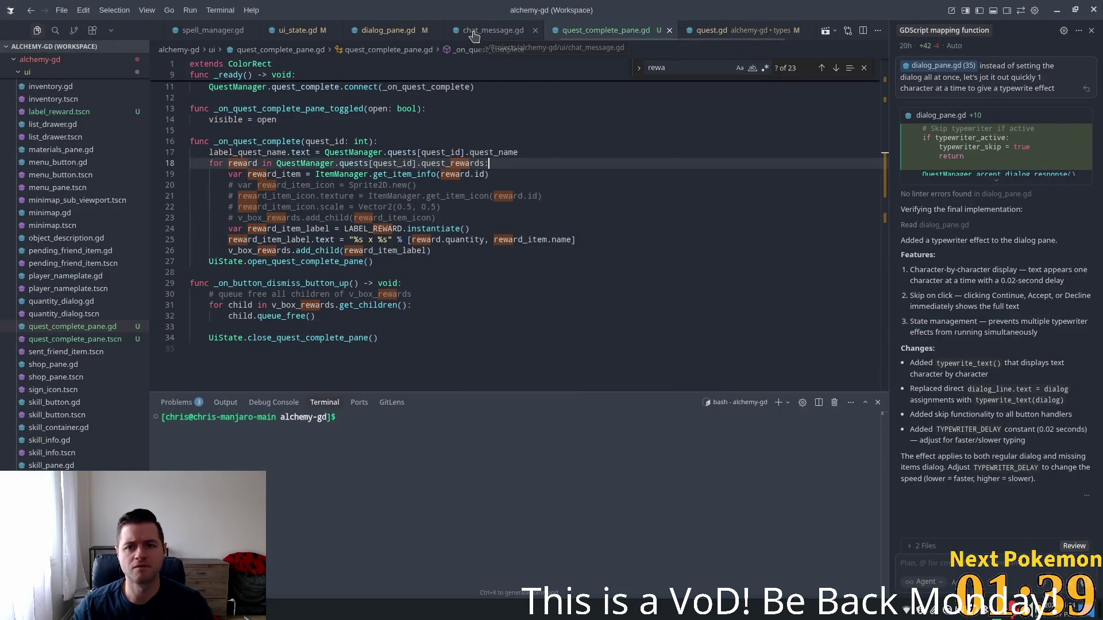
scroll(470, 35, up, 5)
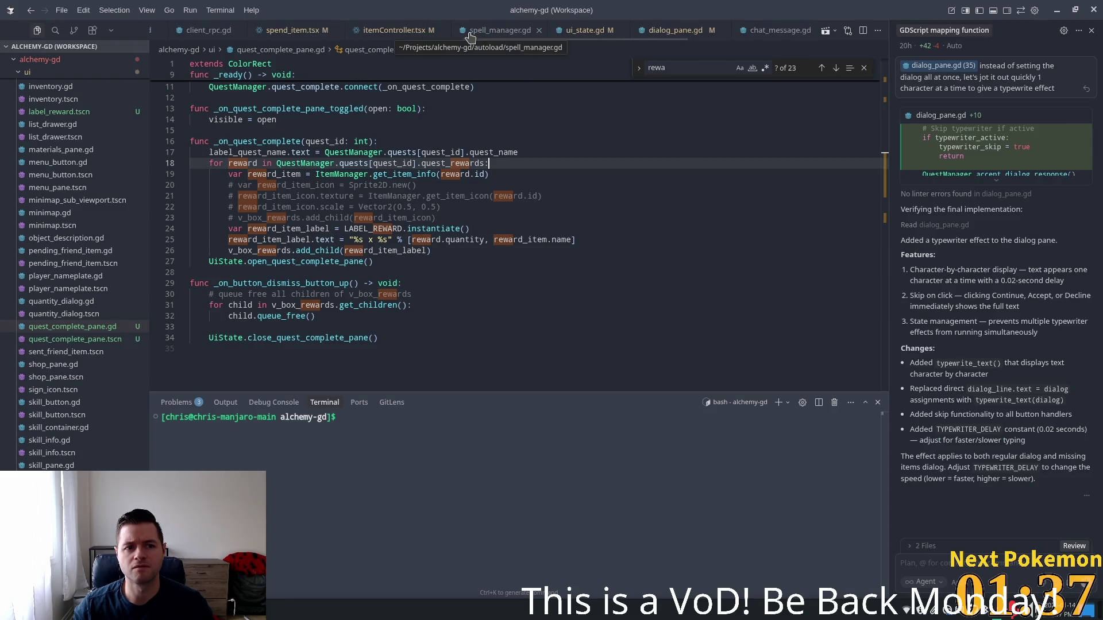
scroll(470, 36, up, 5)
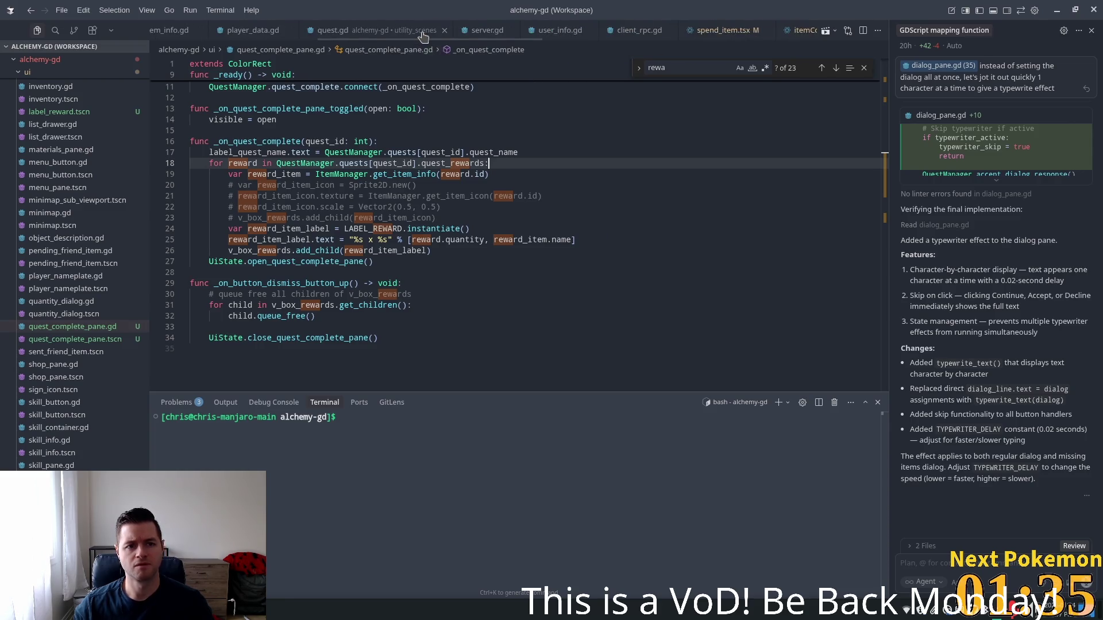
scroll(422, 31, up, 2)
click(230, 30)
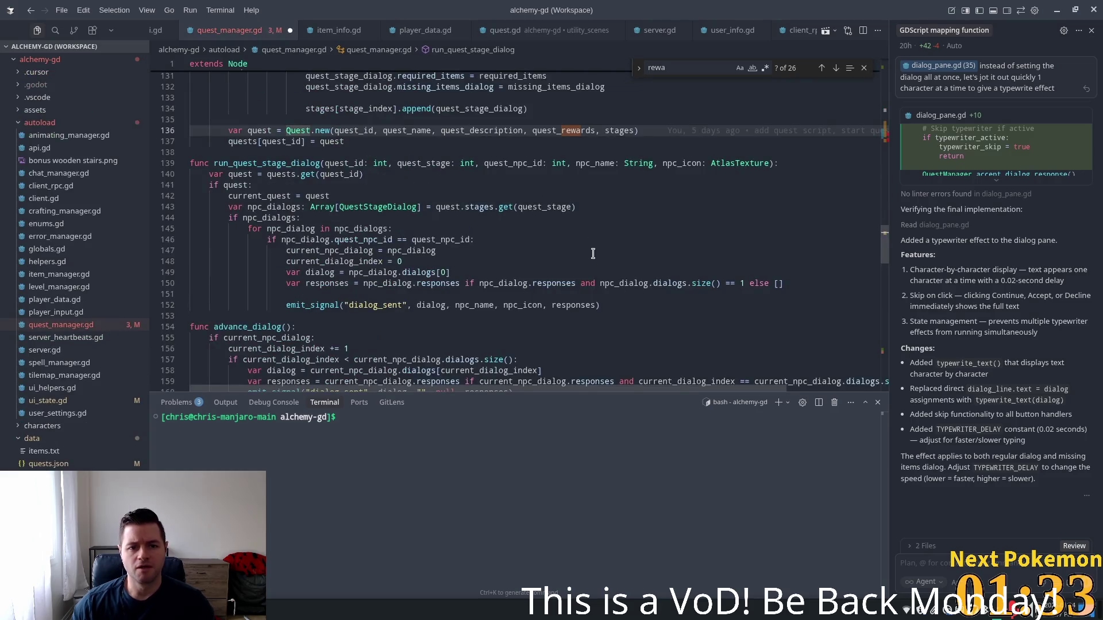
click(518, 130)
scroll(519, 132, up, 6)
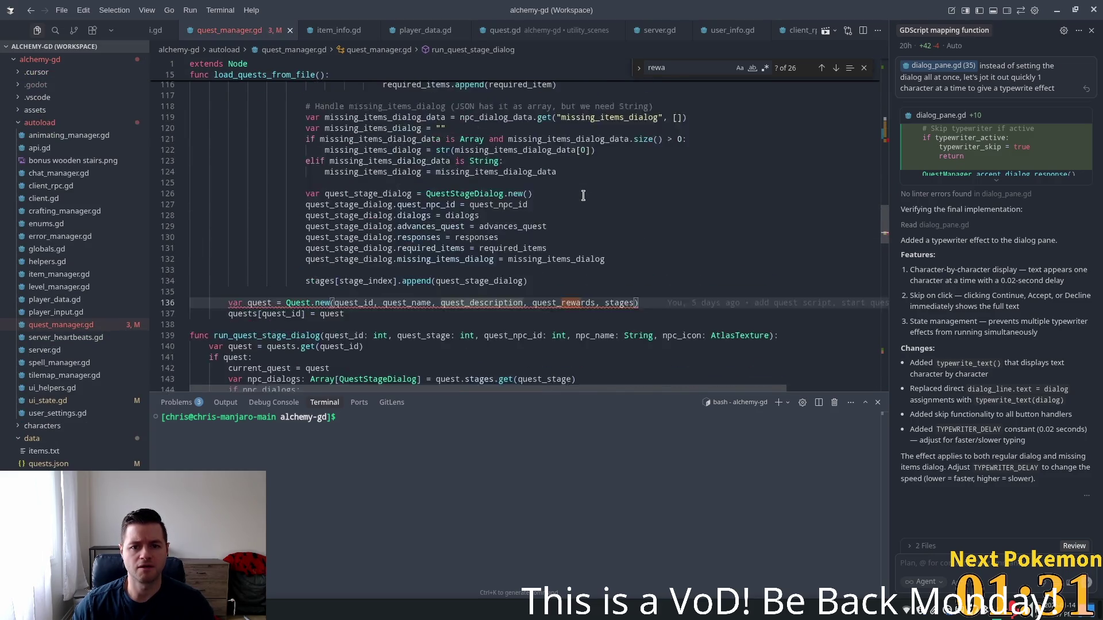
scroll(635, 269, up, 10)
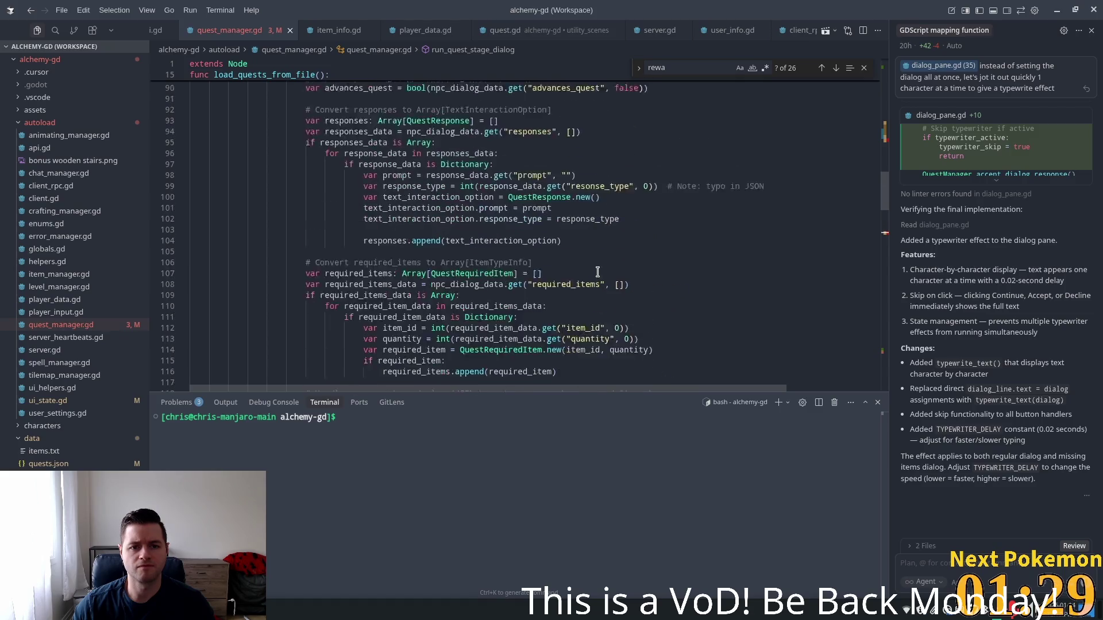
scroll(635, 269, up, 3)
scroll(460, 253, up, 6)
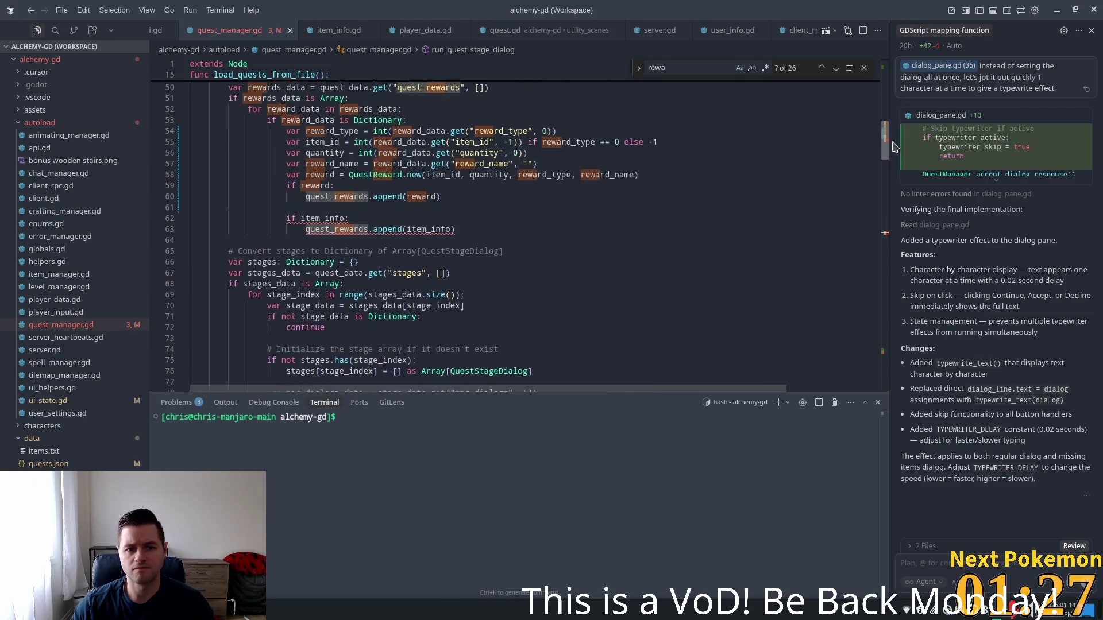
click(390, 235)
scroll(390, 248, up, 1)
click(459, 264)
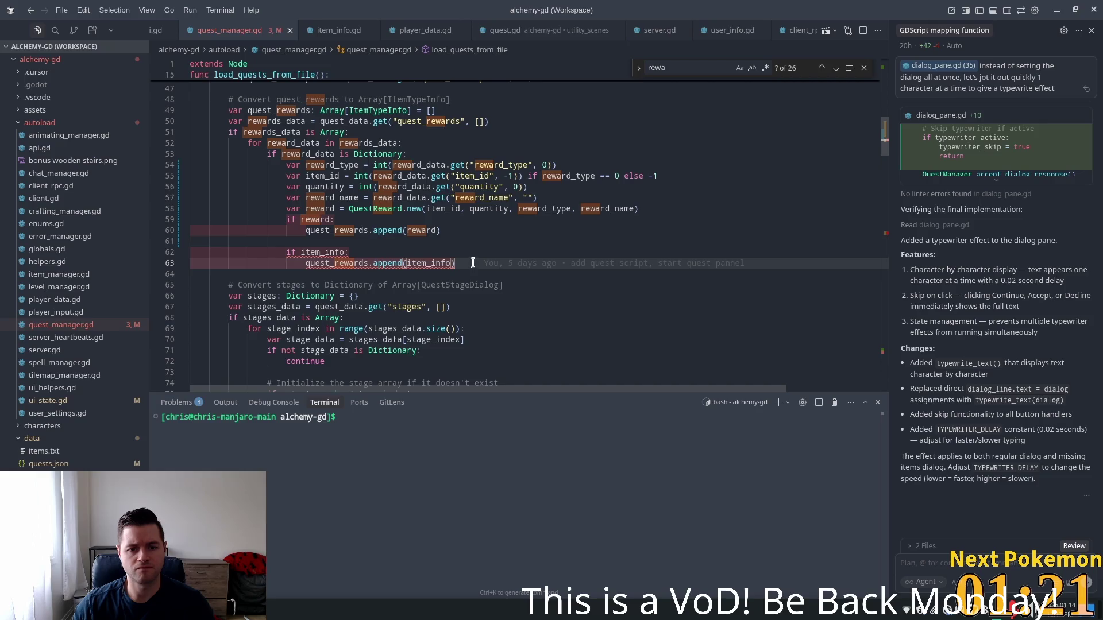
- Delete the if item_info append block and the 'if reward:' check, dedenting the append line
drag(474, 263, 473, 244)
key(BackSpace)
click(420, 220)
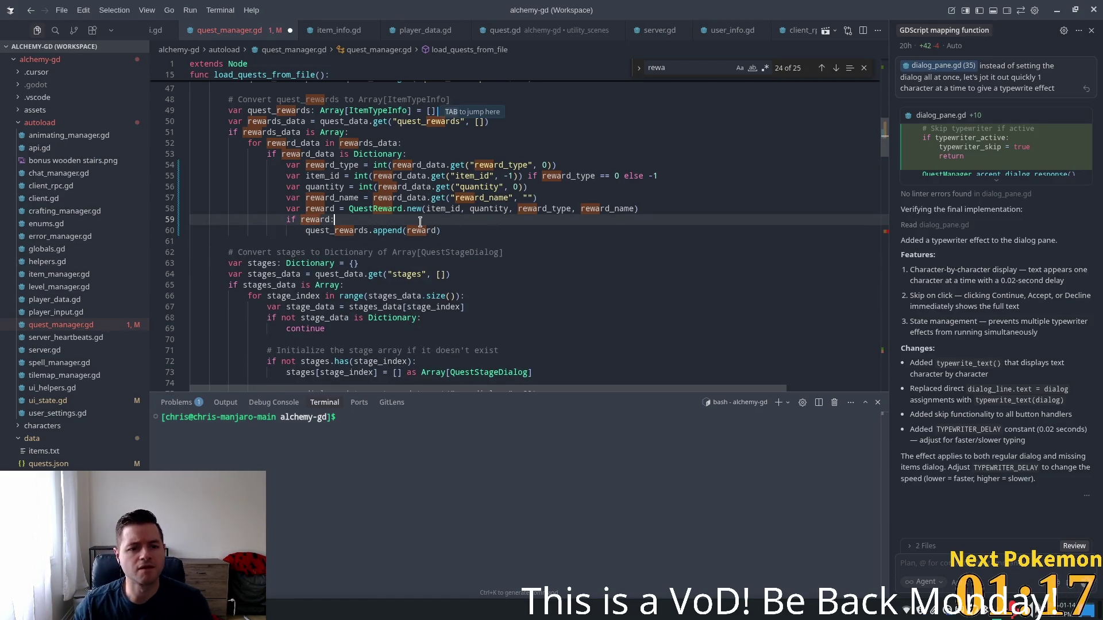
click(455, 200)
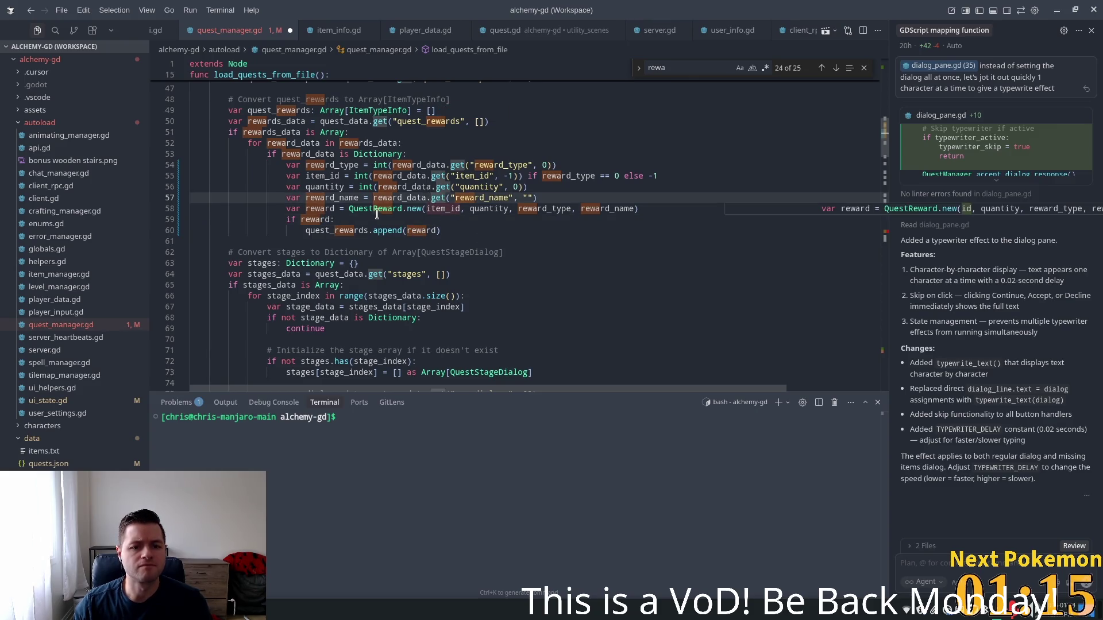
drag(337, 221, 192, 220)
key(BackSpace)
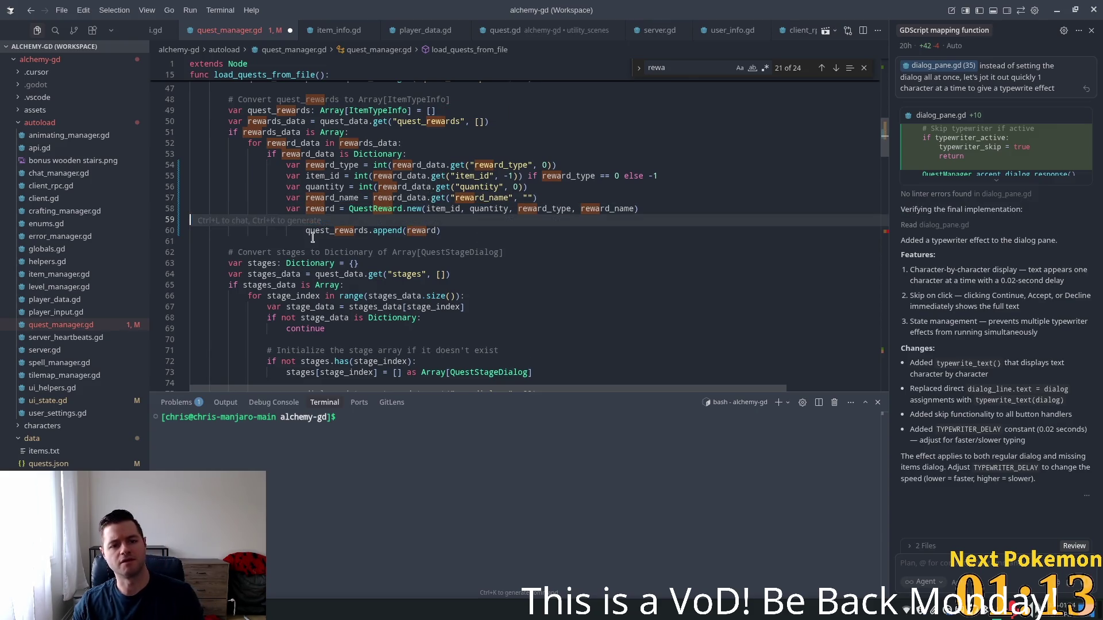
key(Down)
key(shift+Tab)
- Preview and dismiss Cursor's RewardType.from_int suggestion for the QuestReward.new call
click(290, 221)
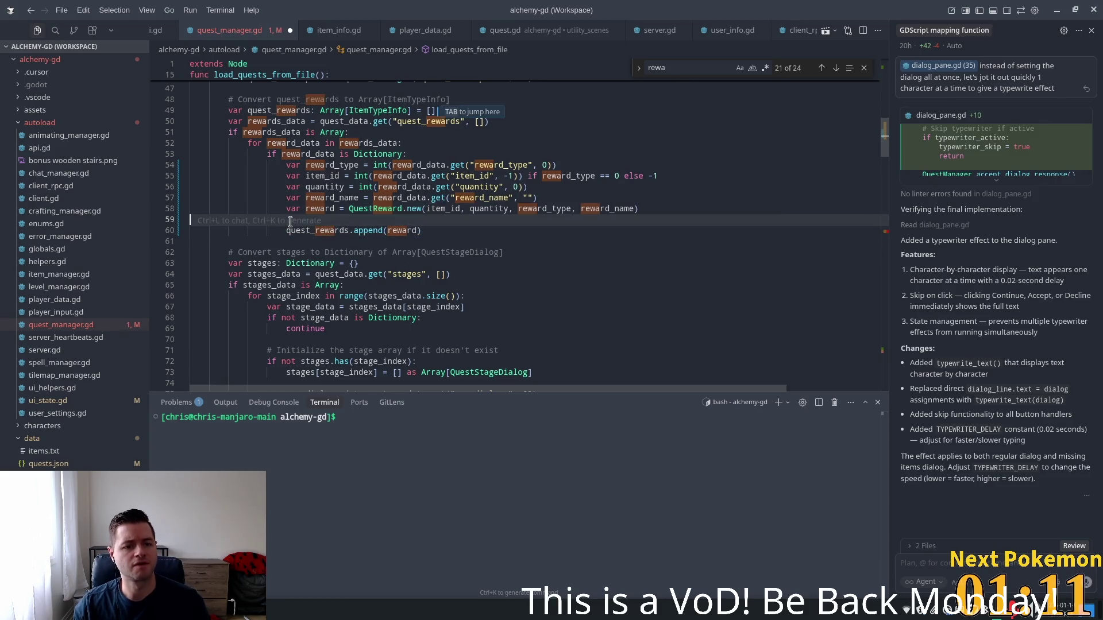
key(Tab)
key(ctrl+s)
key(Tab)
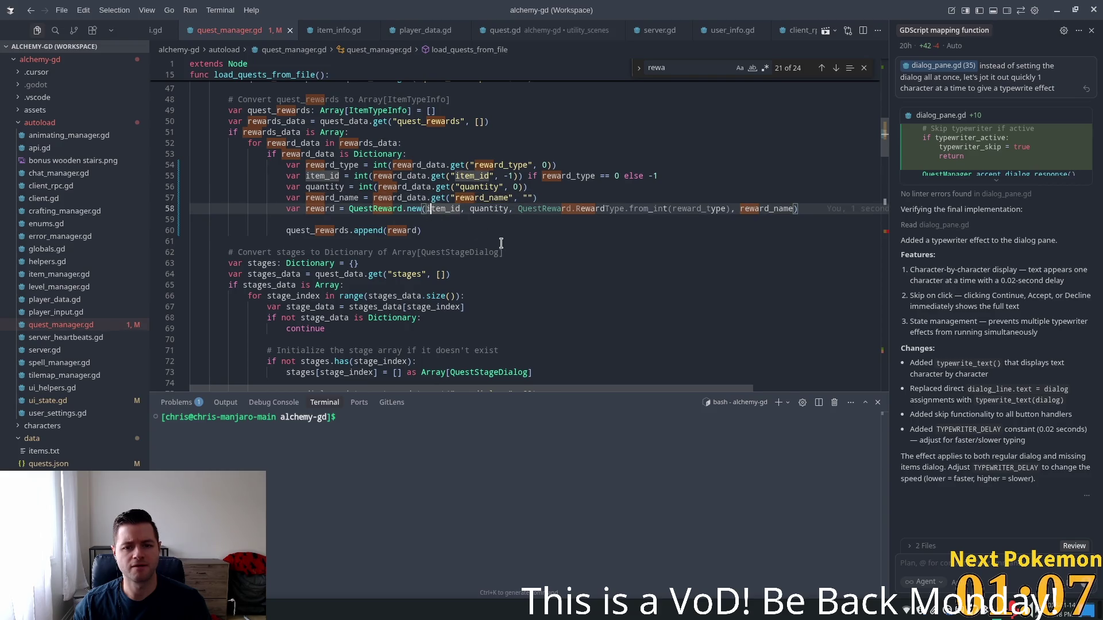
click(478, 229)
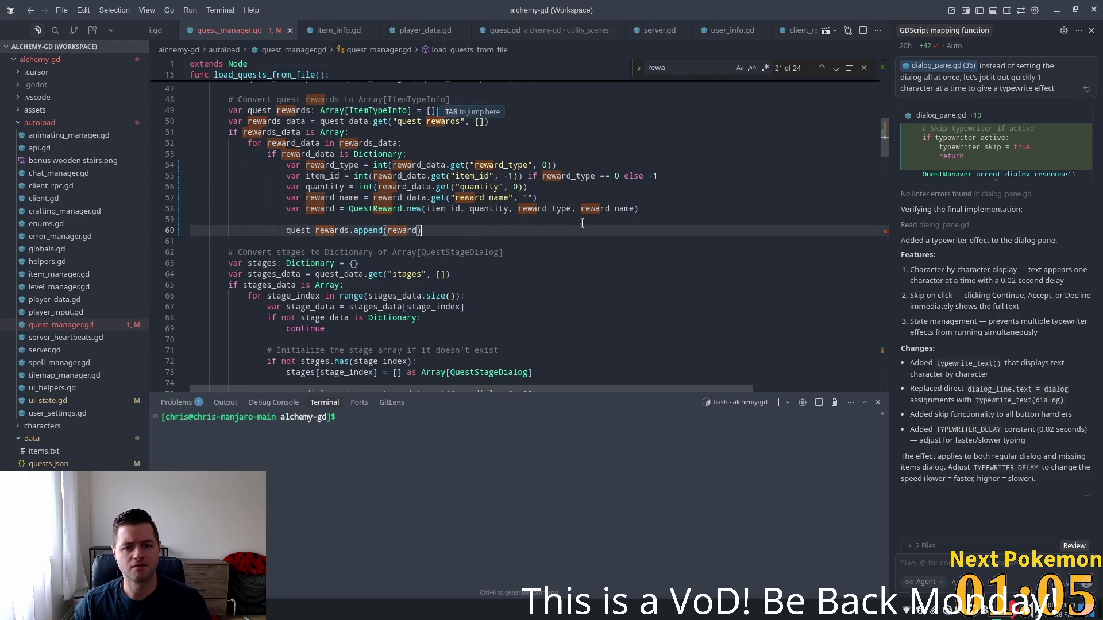
double_click(610, 211)
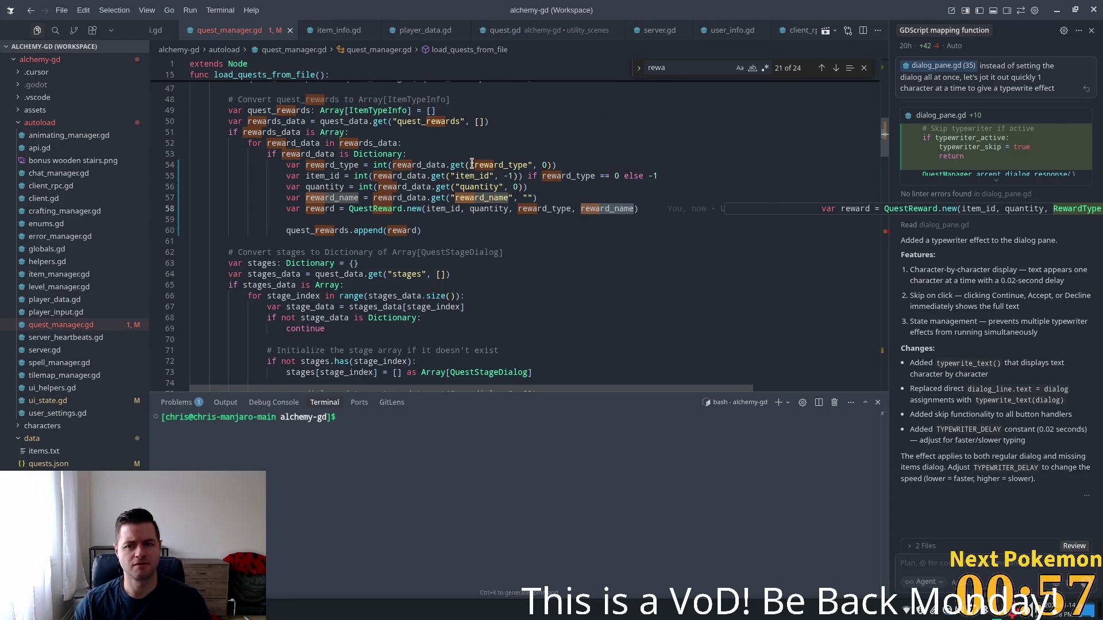
scroll(574, 190, down, 20)
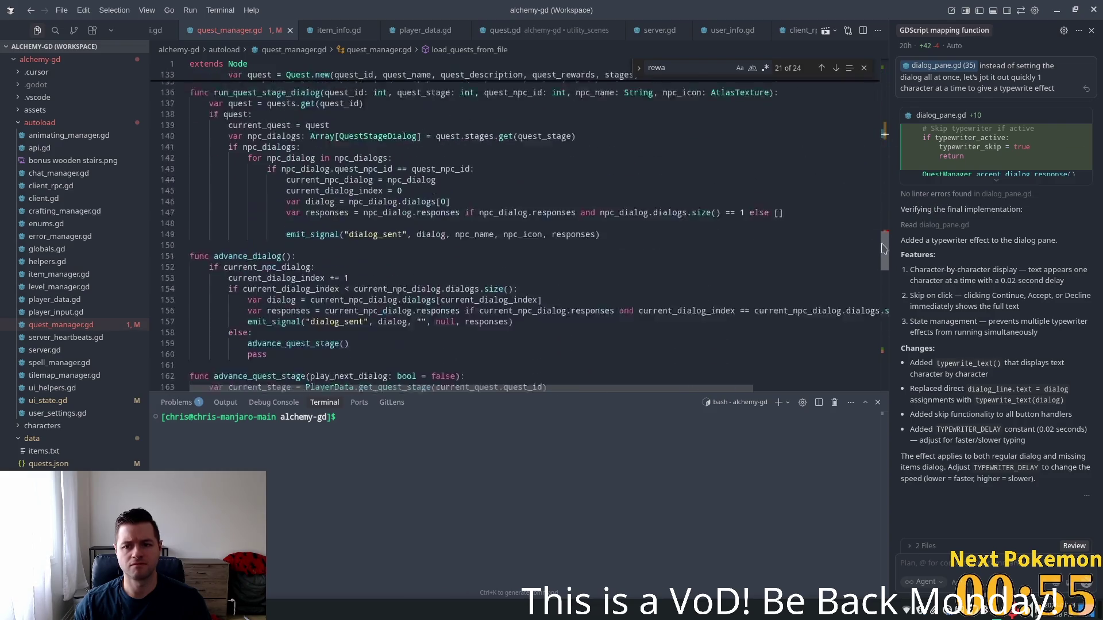
mouse_move(460, 182)
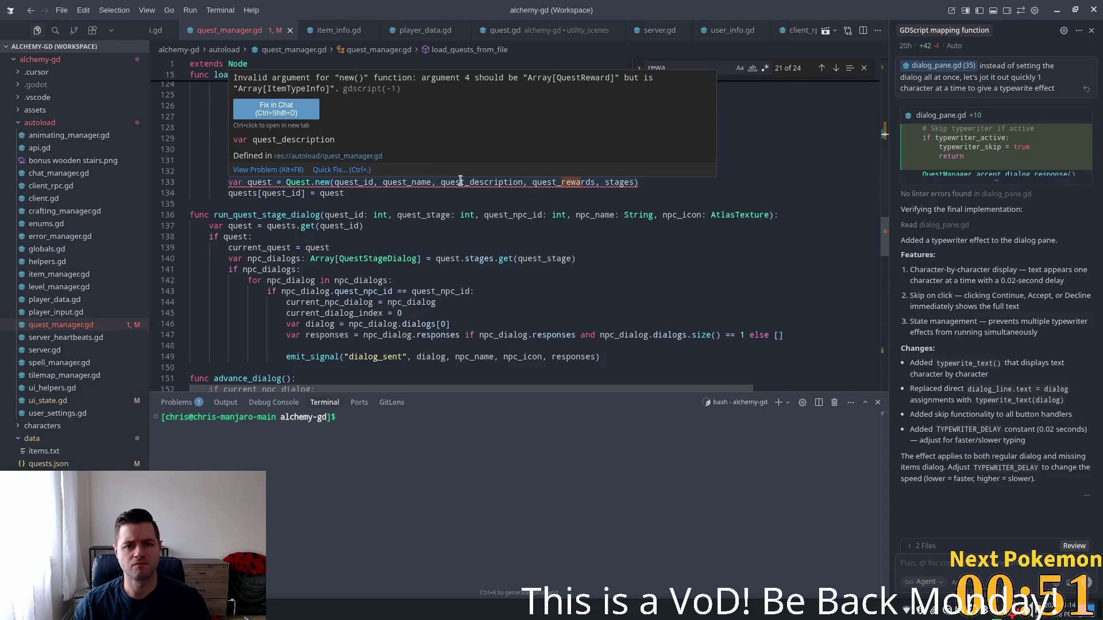
click(486, 201)
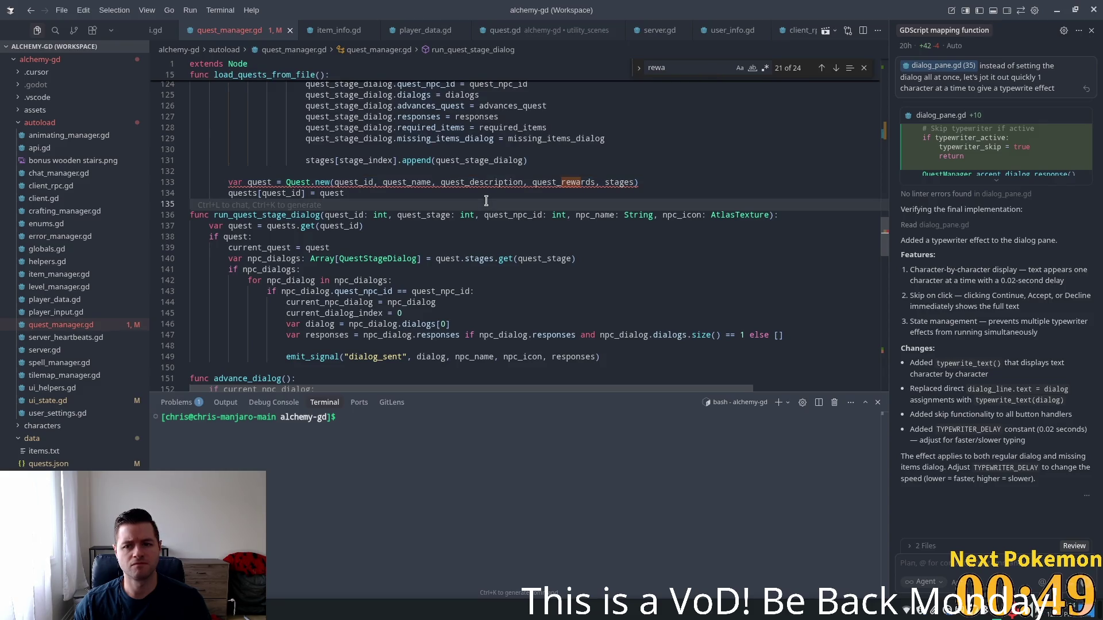
scroll(599, 288, up, 20)
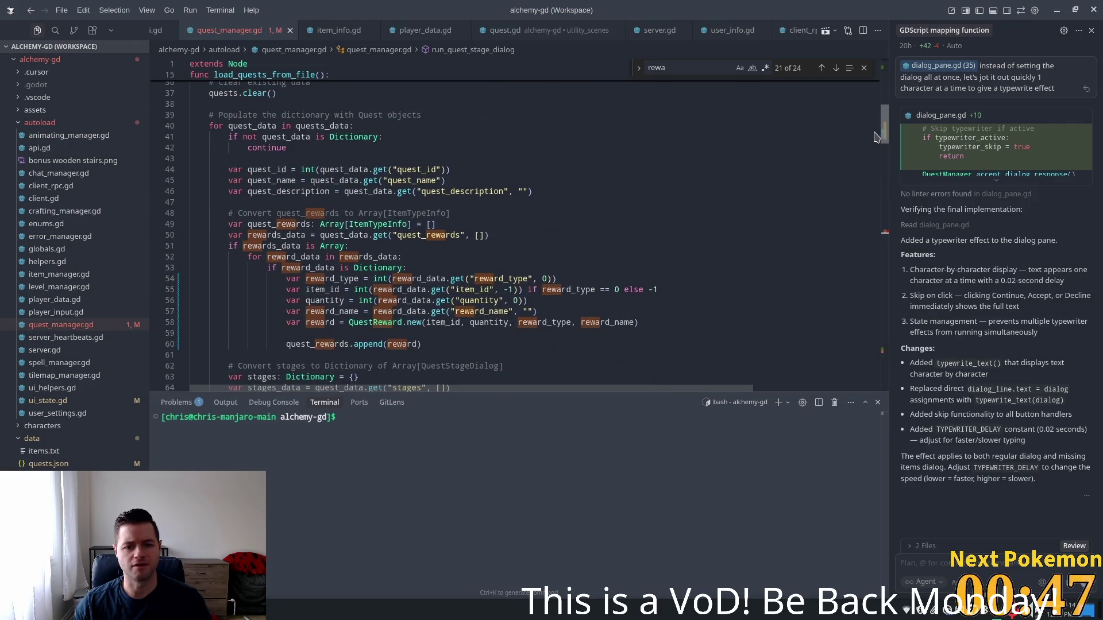
click(402, 322)
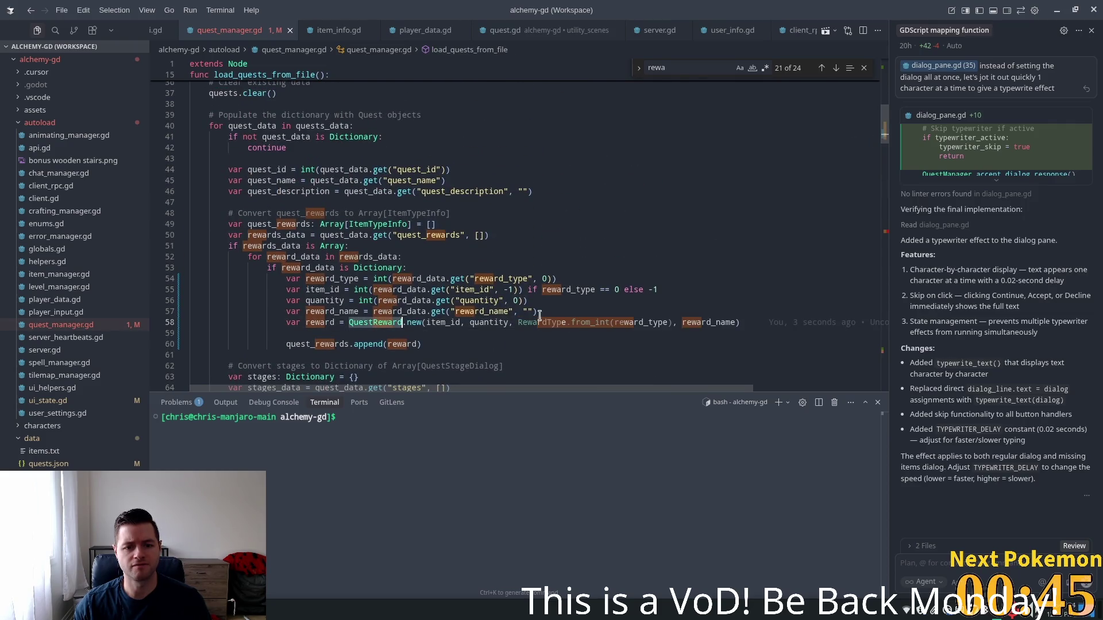
double_click(316, 321)
key(Down)
key(Down)
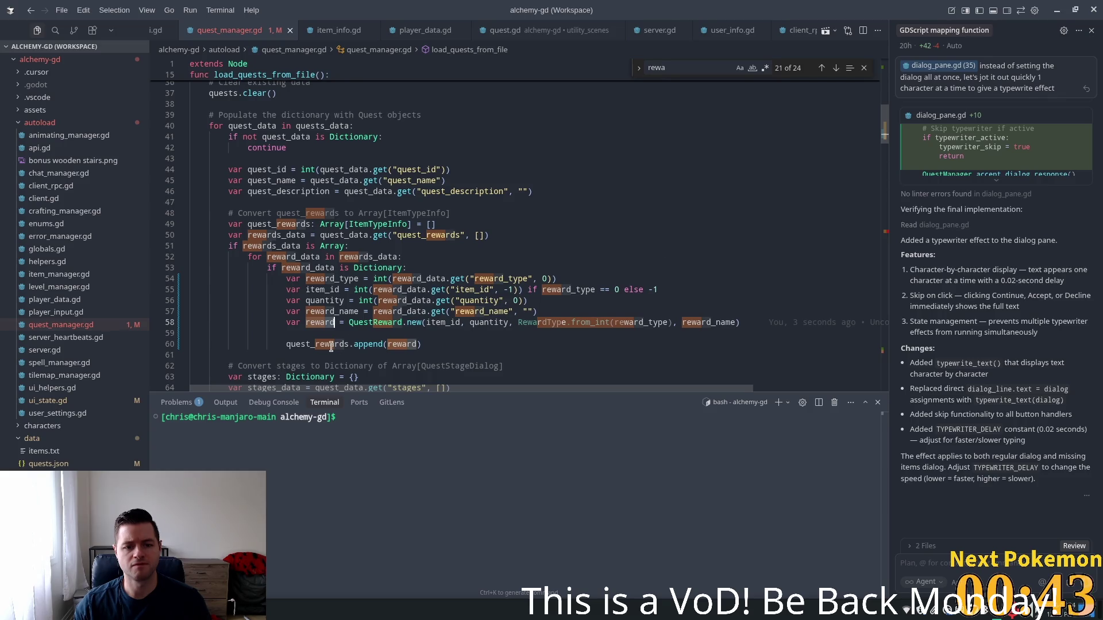
double_click(379, 224)
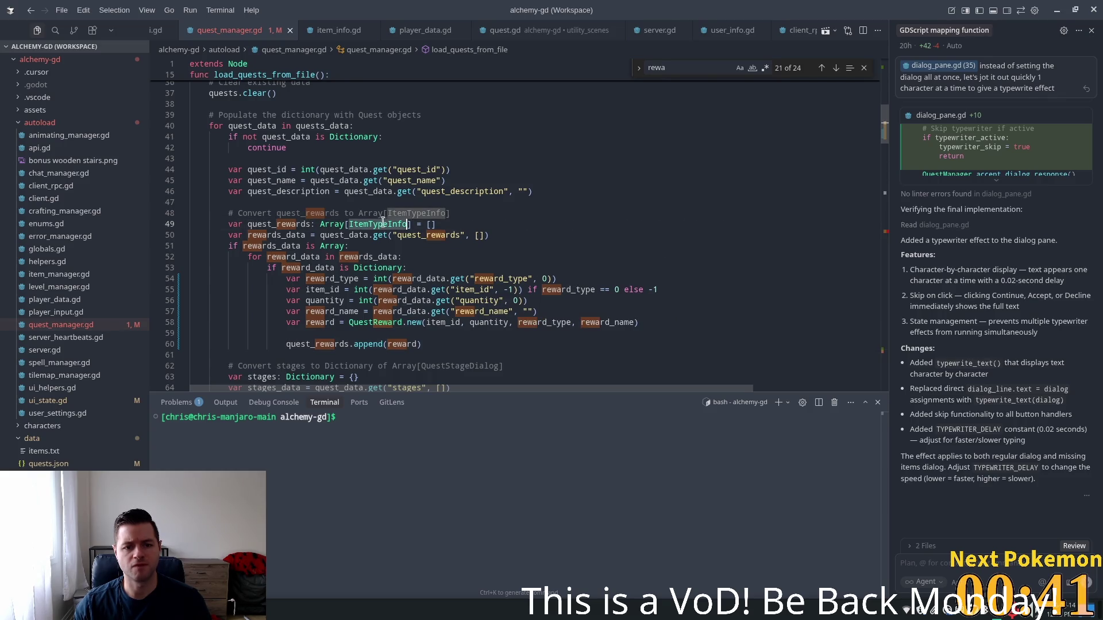
- Type quest_rewards as Array[QuestReward], remove the outdated ItemTypeInfo comment, and save
text(QuestReward)
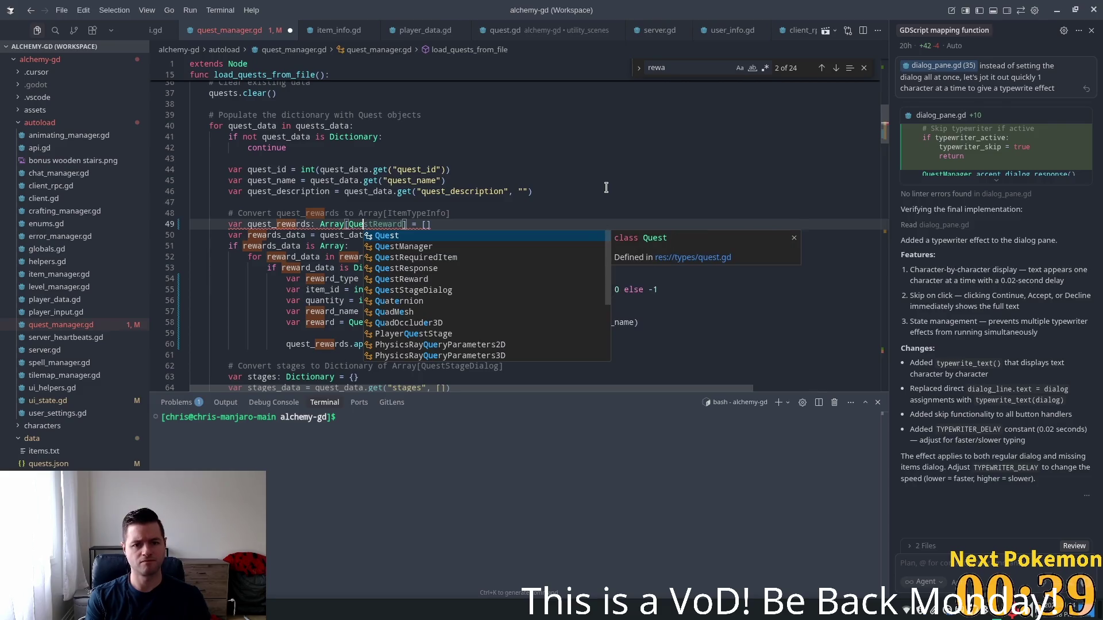
key(Return)
click(465, 213)
key(shift+Home)
key(shift+Home)
key(BackSpace)
key(BackSpace)
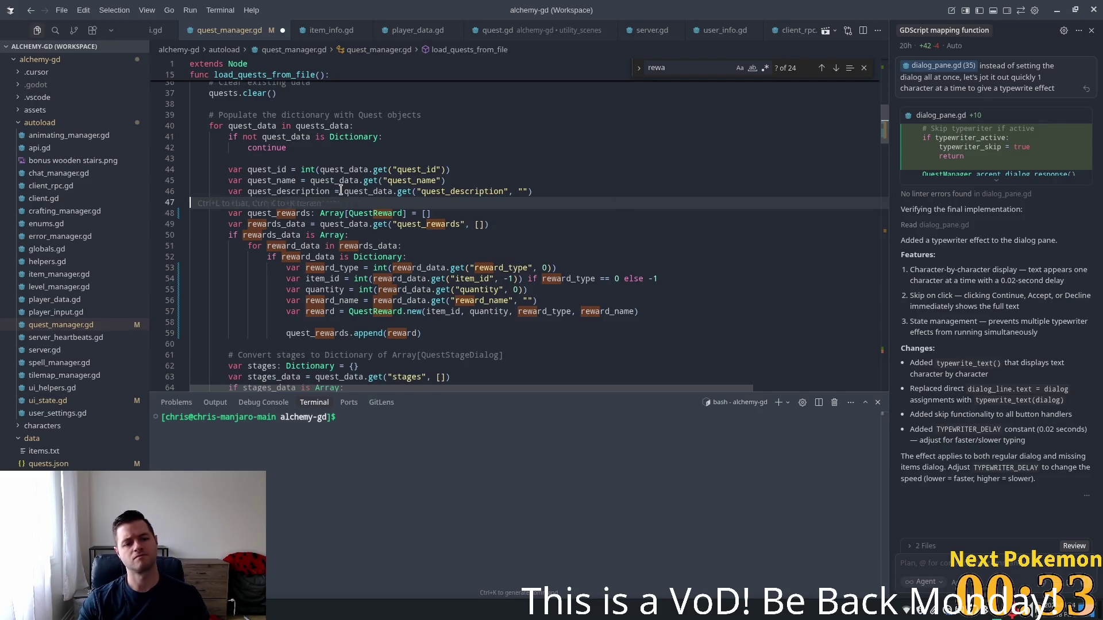
key(BackSpace)
key(BackSpace)
key(BackSpace)
click(536, 213)
key(Return)
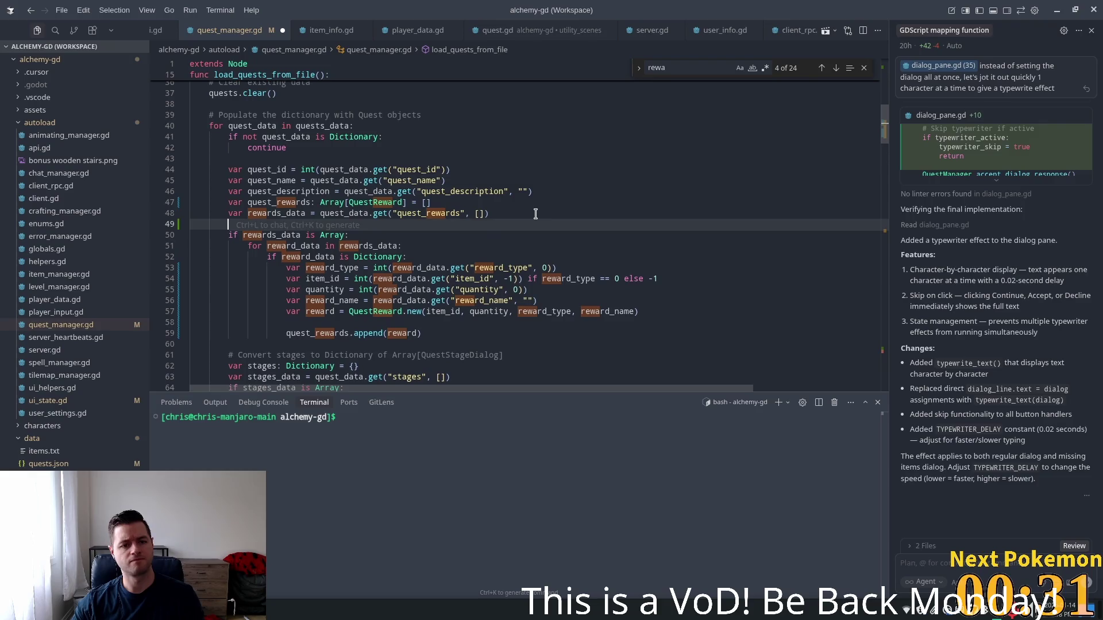
key(ctrl+s)
- Select the stages and stages_data declarations further down the function
scroll(535, 215, down, 4)
click(426, 204)
click(440, 233)
click(540, 238)
scroll(471, 252, up, 3)
mouse_move(459, 320)
mouse_down()
mouse_move(230, 319)
mouse_move(233, 290)
mouse_move(229, 308)
mouse_up()
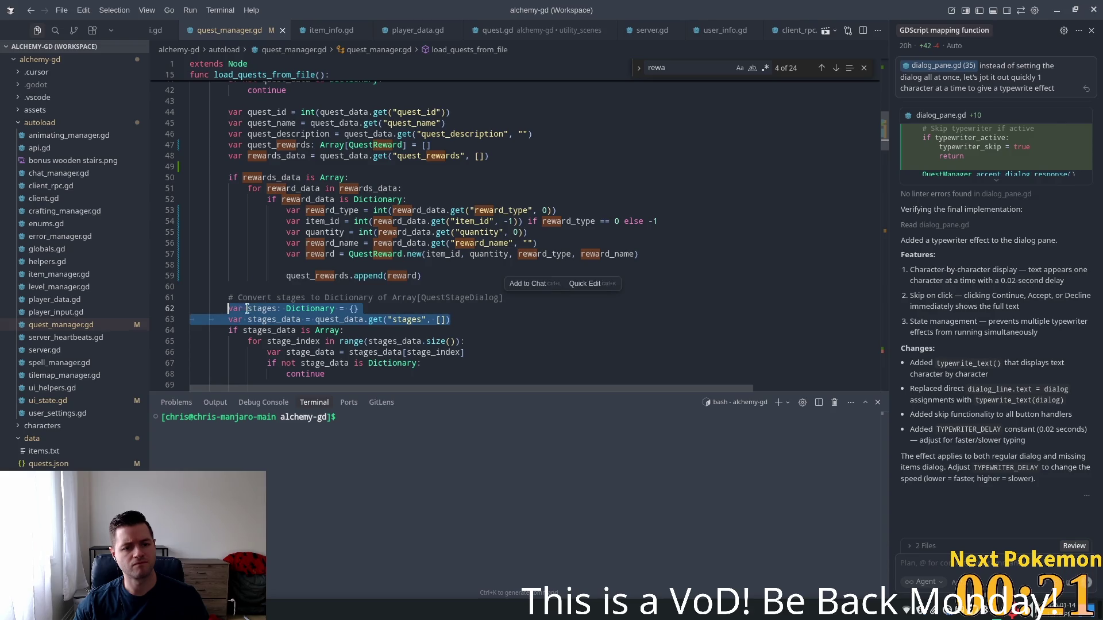
- Move the stages and stages_data declarations to just below rewards_data
key(BackSpace)
key(BackSpace)
key(BackSpace)
key(BackSpace)
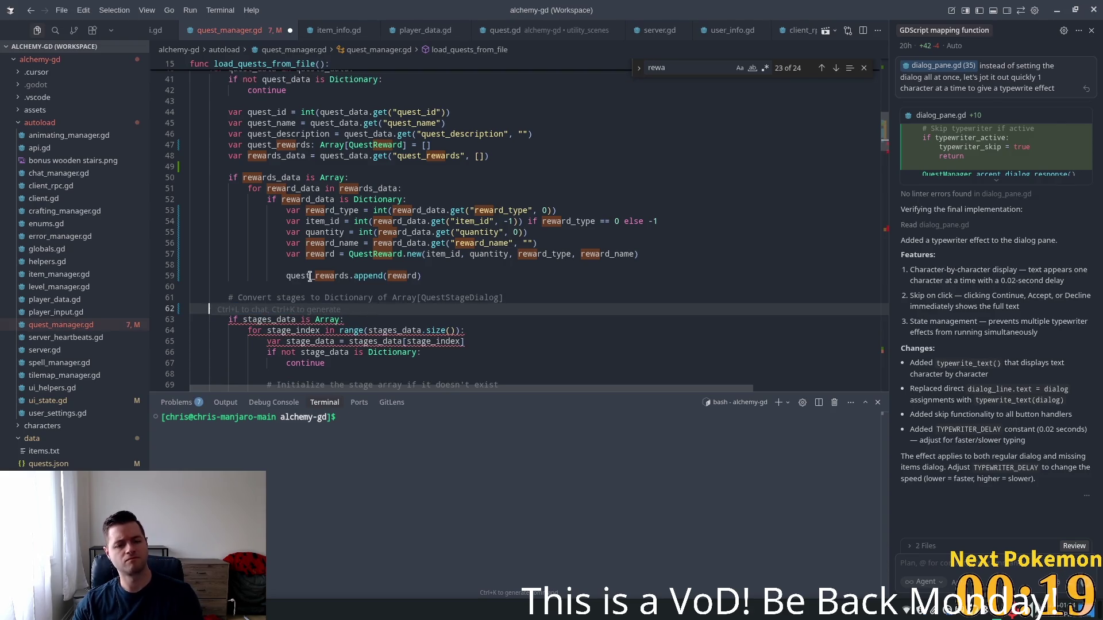
click(515, 157)
key(Return)
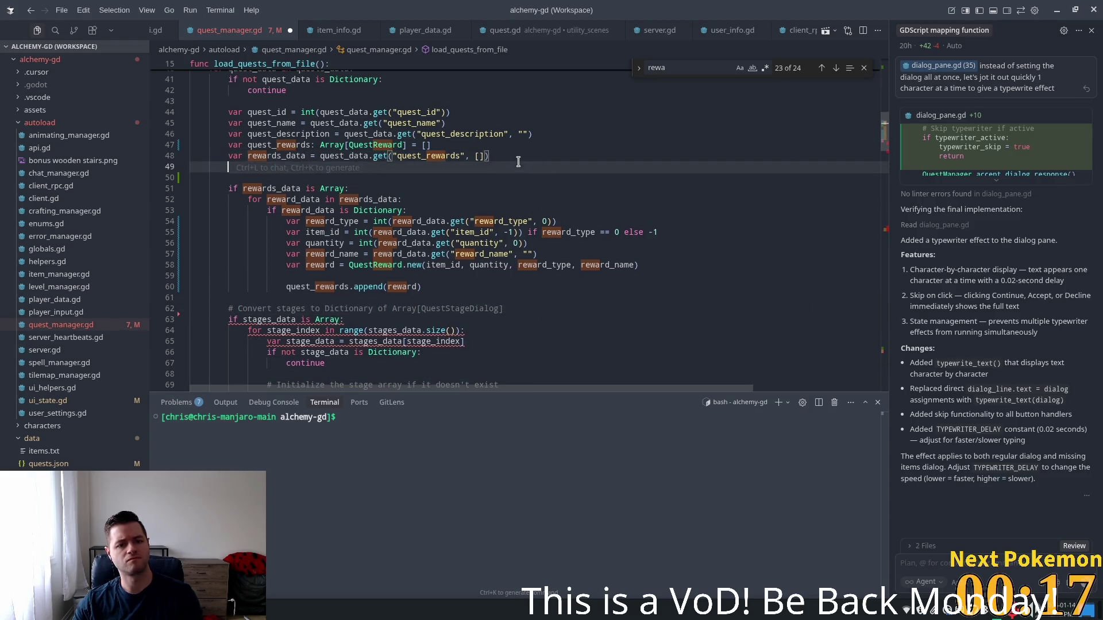
key(Tab)
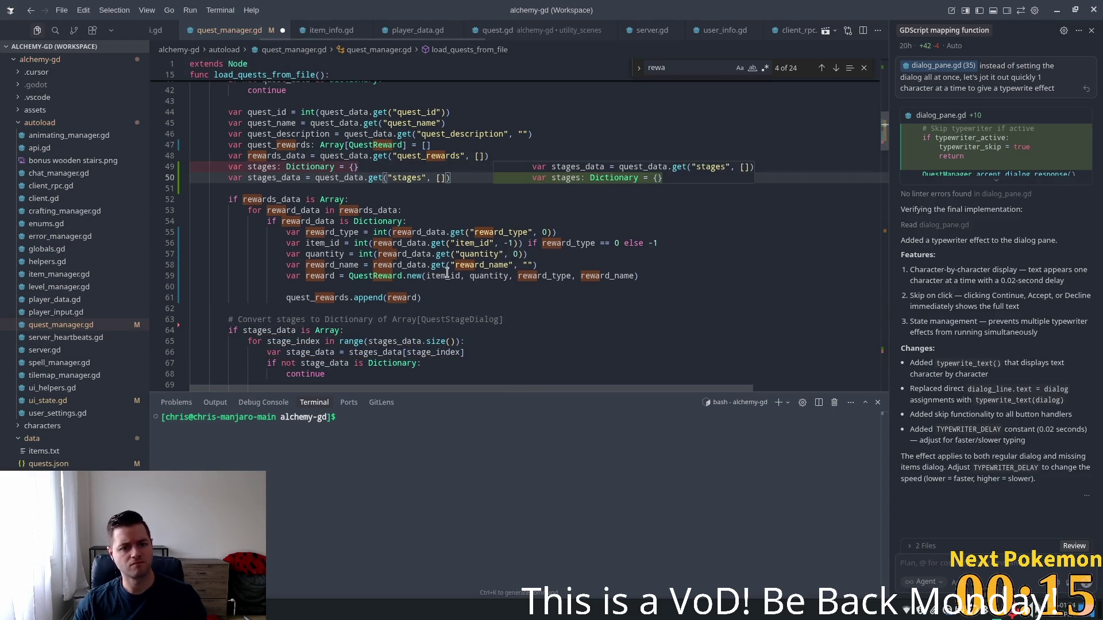
- Review the reward loop's QuestReward.new call and conditional item_id logic
click(387, 243)
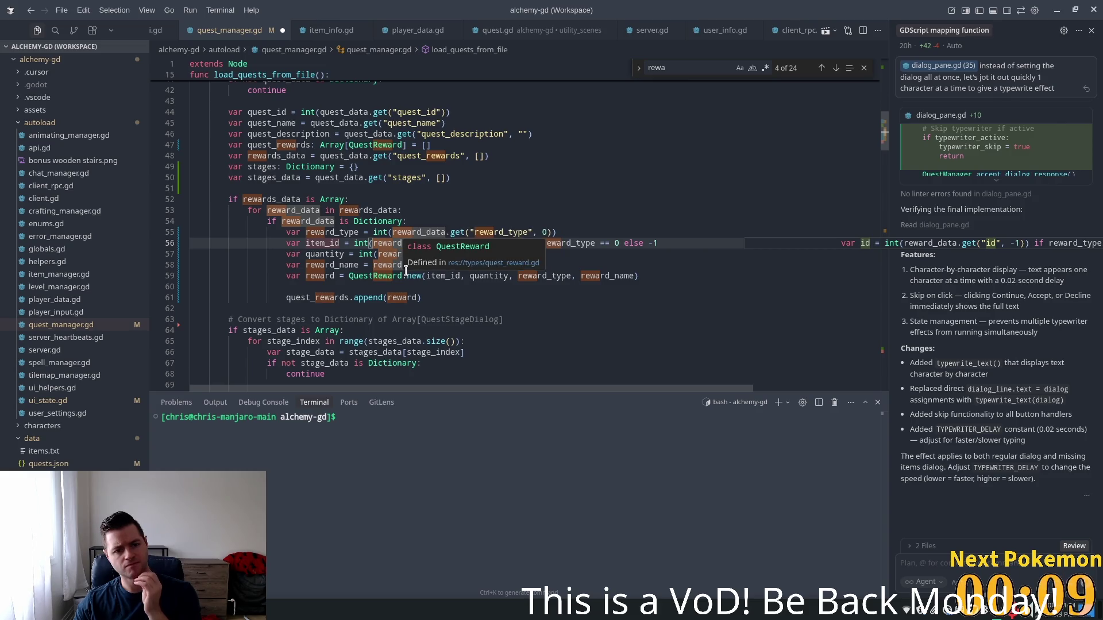
click(330, 275)
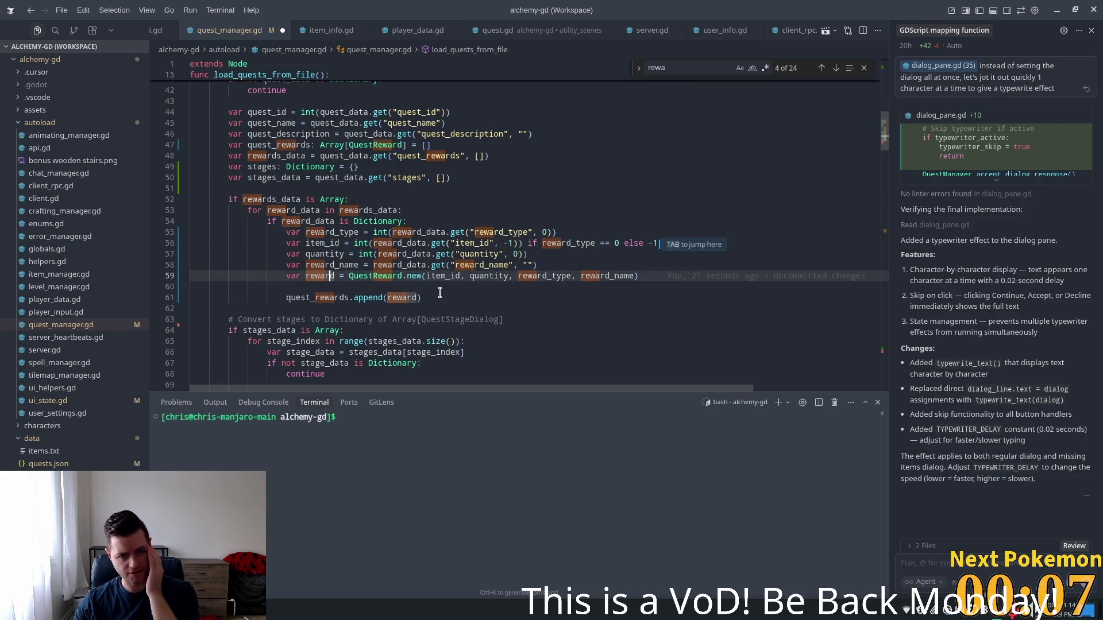
scroll(428, 299, down, 13)
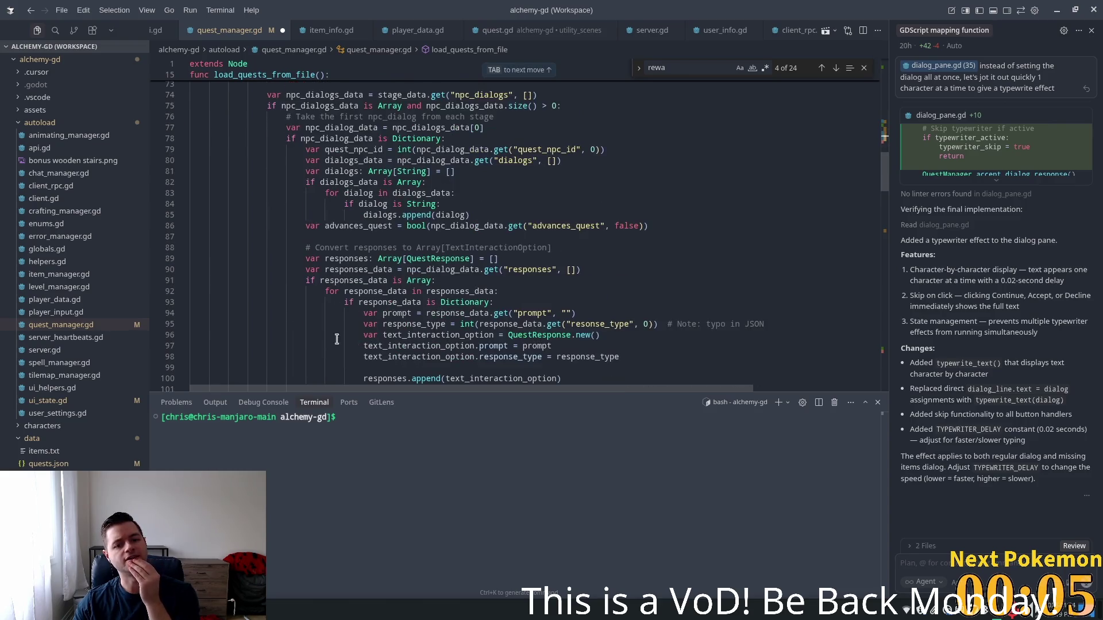
scroll(381, 317, down, 6)
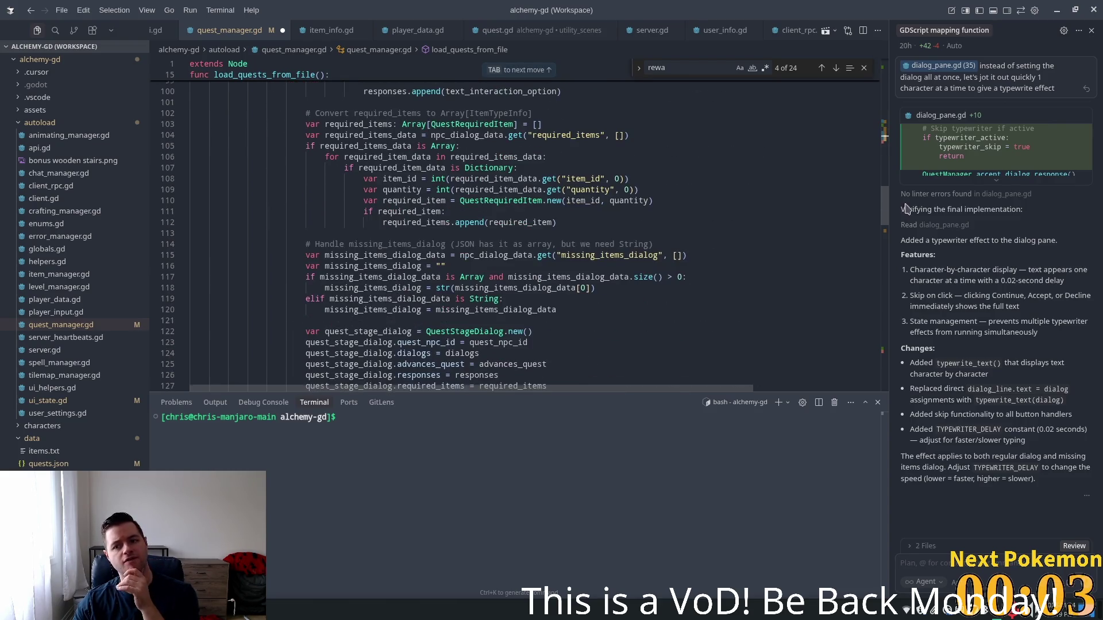
mouse_move(888, 215)
mouse_down()
mouse_move(888, 225)
mouse_move(889, 159)
mouse_up()
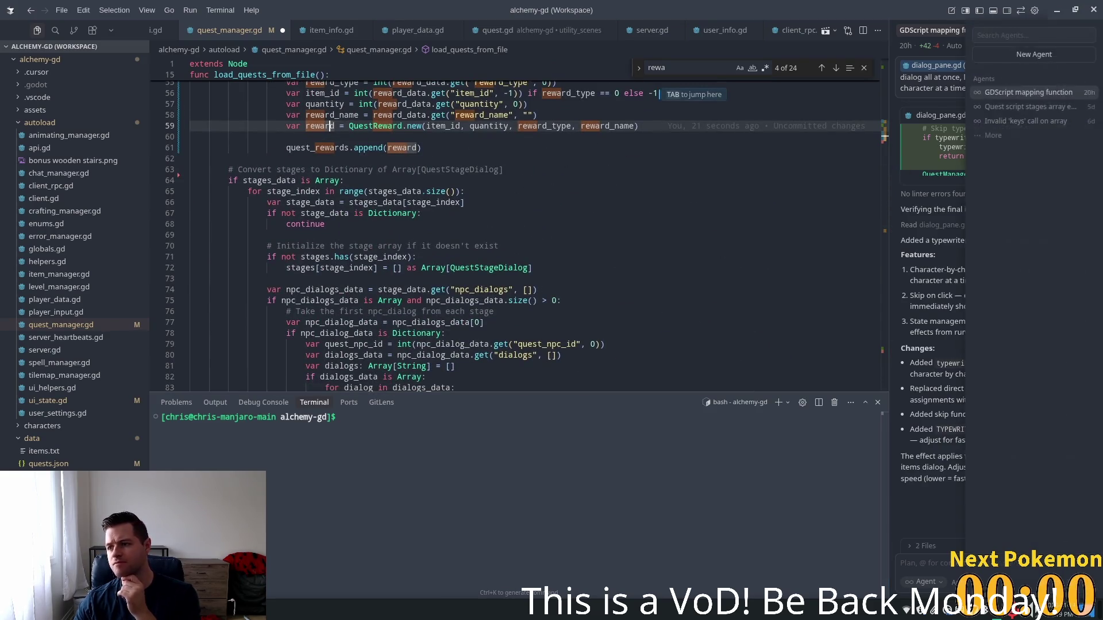
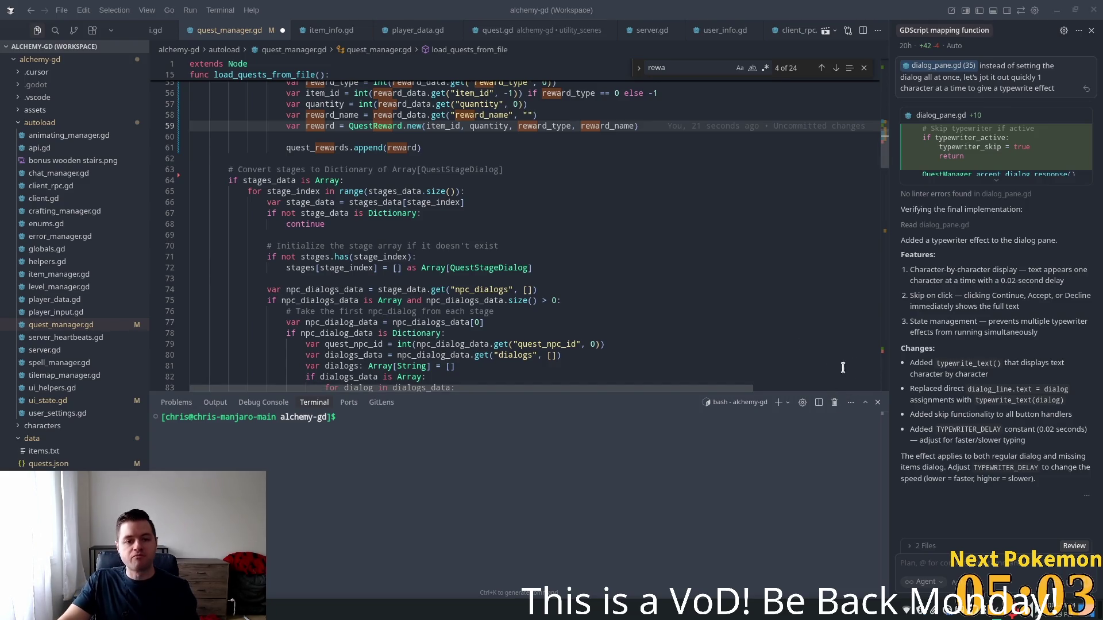
- Save the script and review the stages_data check around line 64
mouse_move(405, 207)
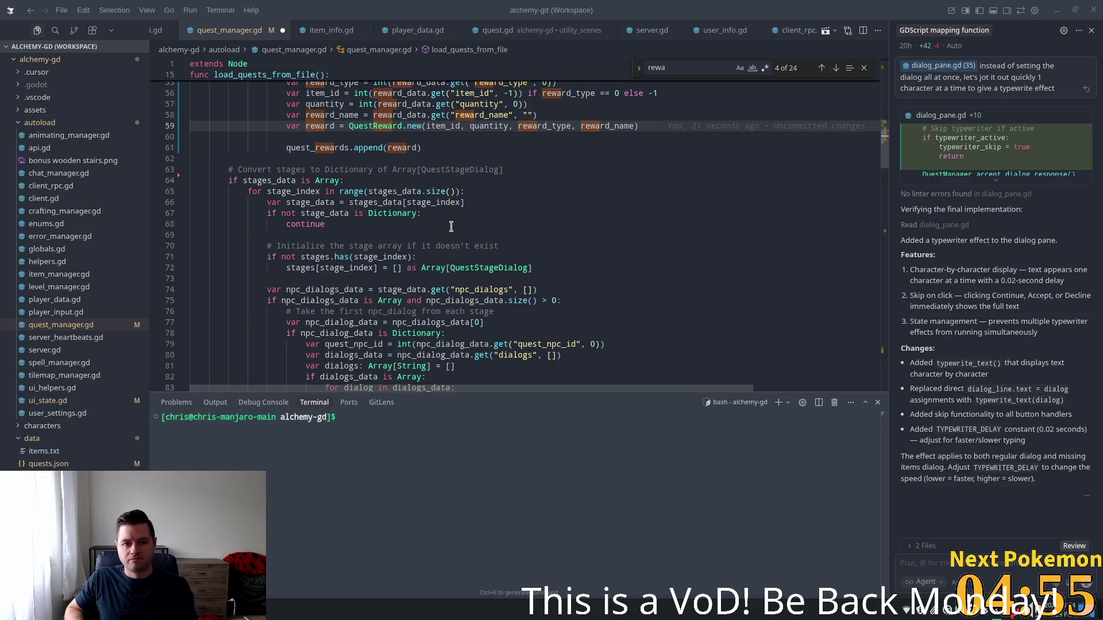
key(ctrl+s)
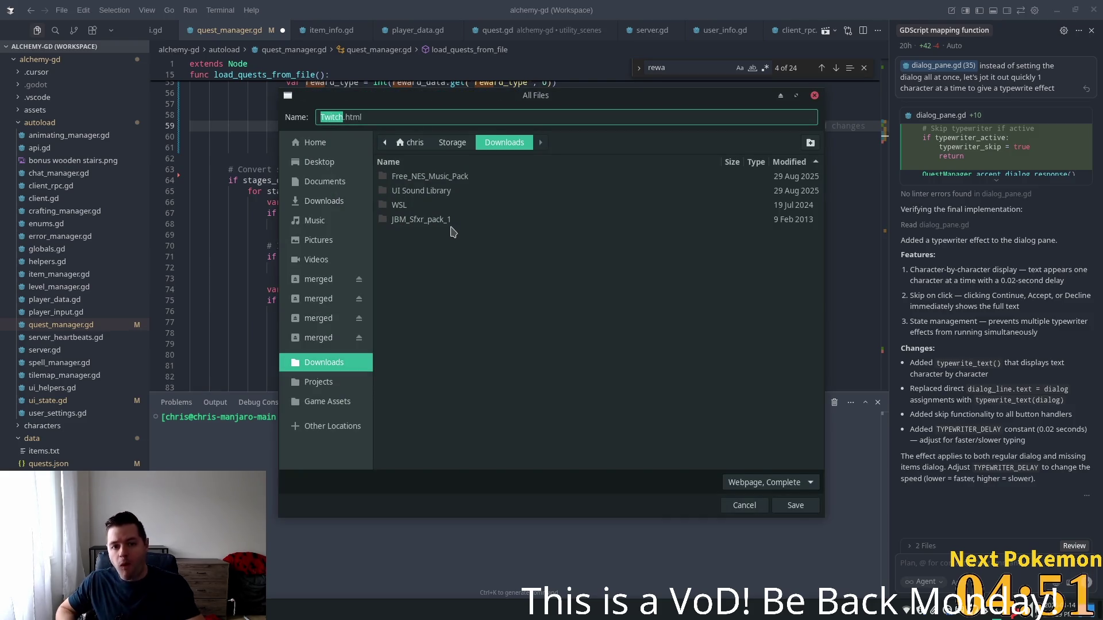
key(Escape)
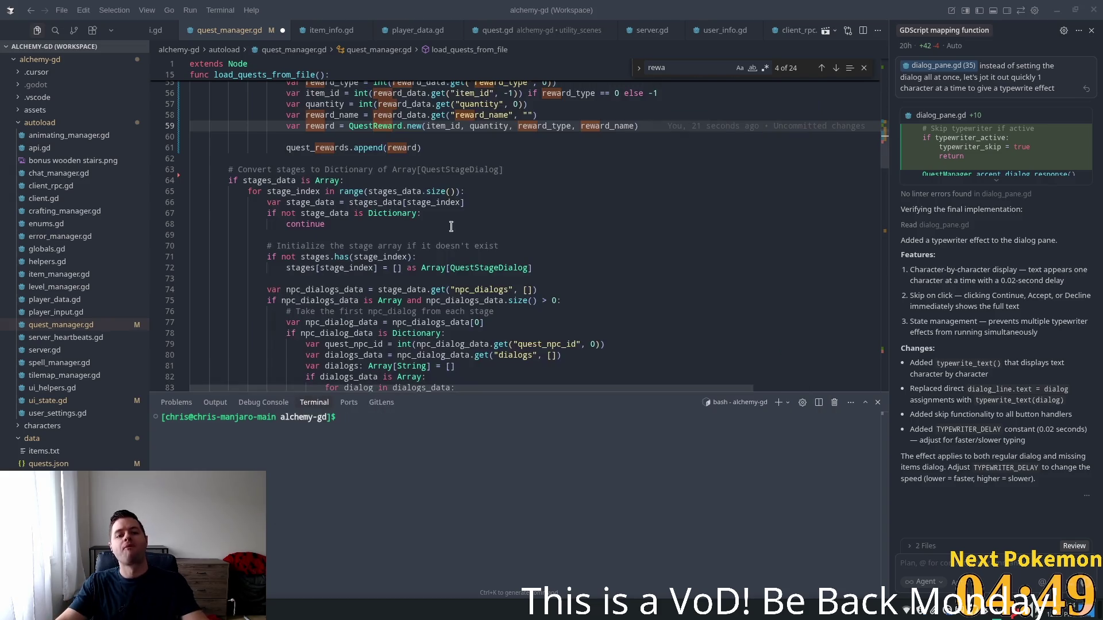
click(486, 181)
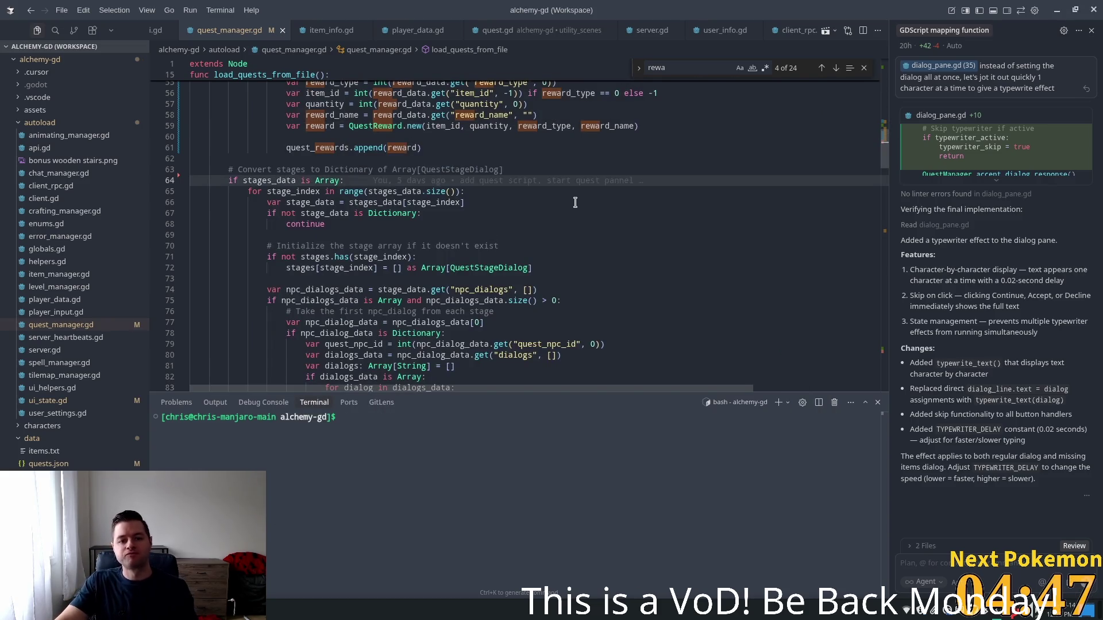
scroll(574, 203, up, 3)
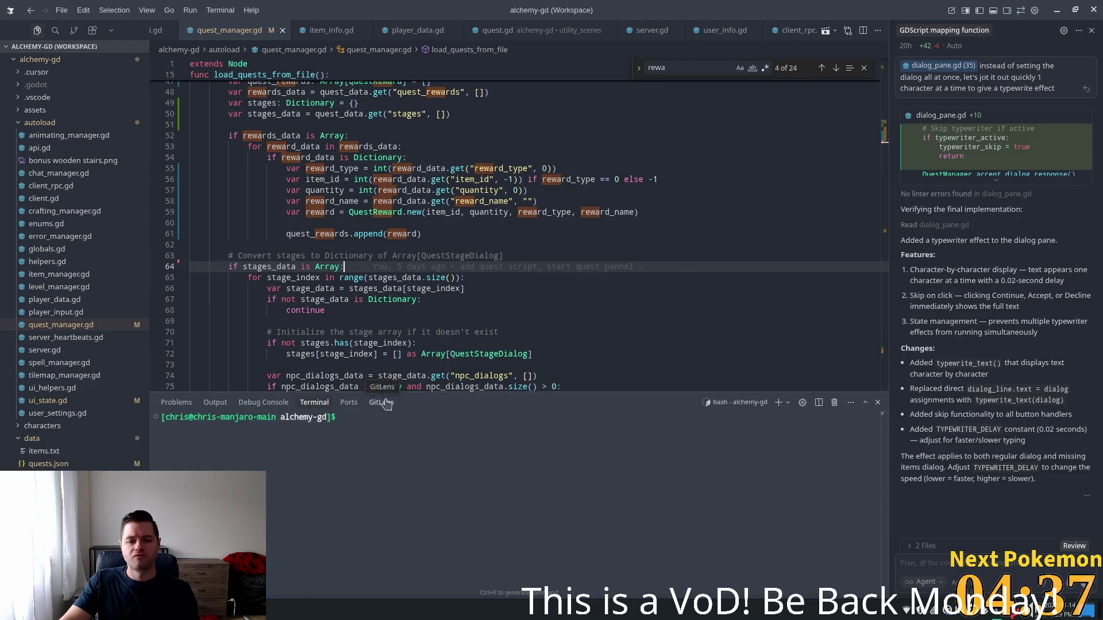
scroll(690, 356, right, 3)
scroll(690, 356, left, 3)
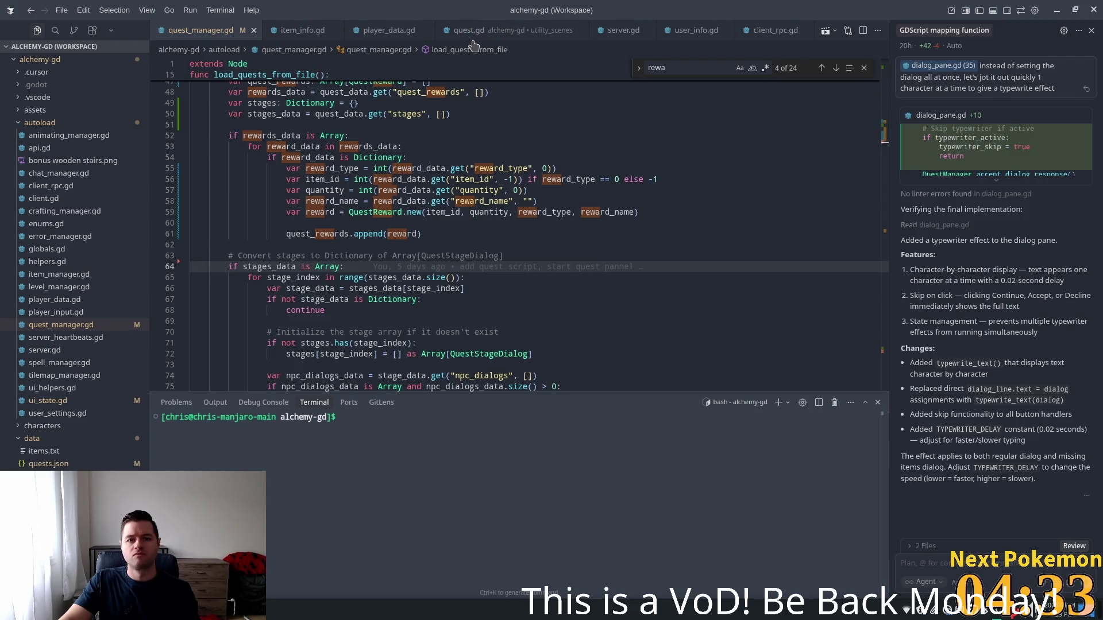
scroll(468, 41, down, 1)
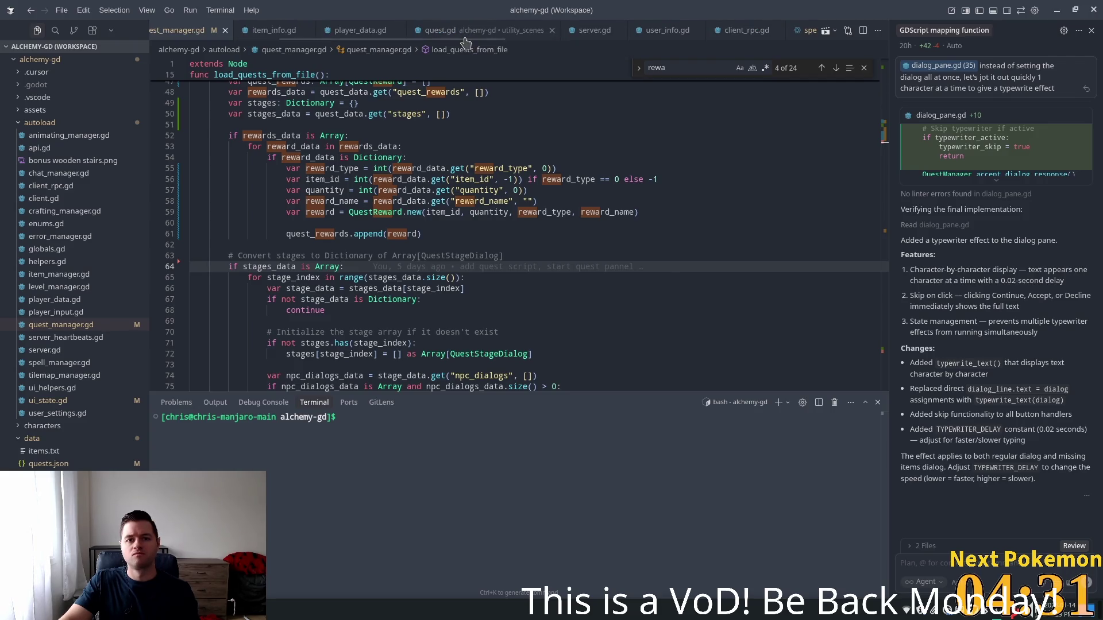
drag(465, 41, 779, 59)
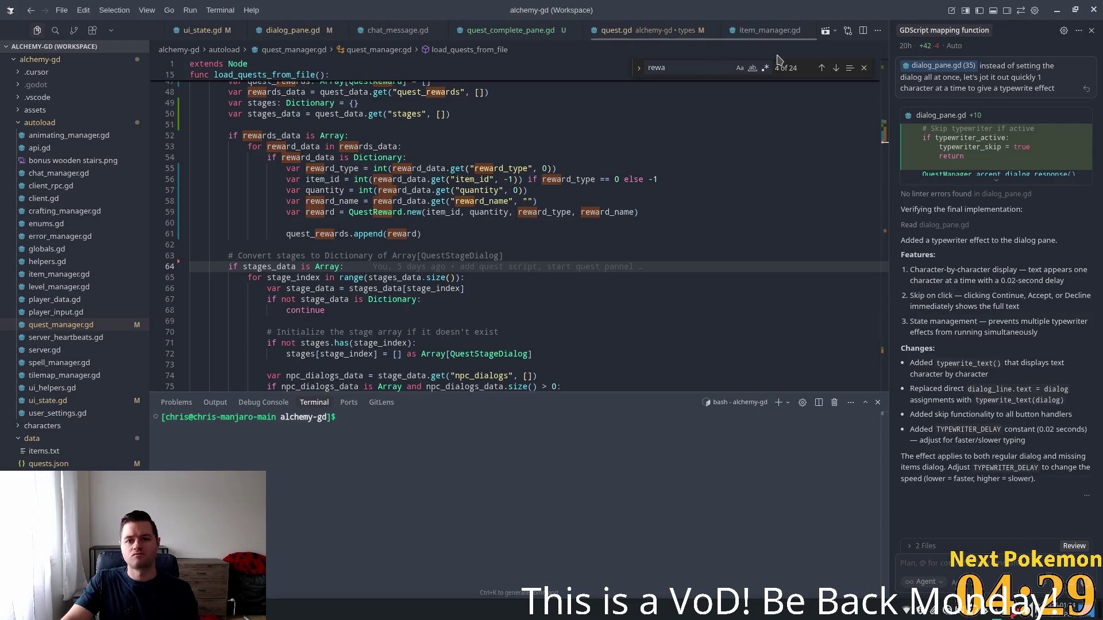
- Bring up quest_complete_pane.gd, then switch over to Godot
click(503, 29)
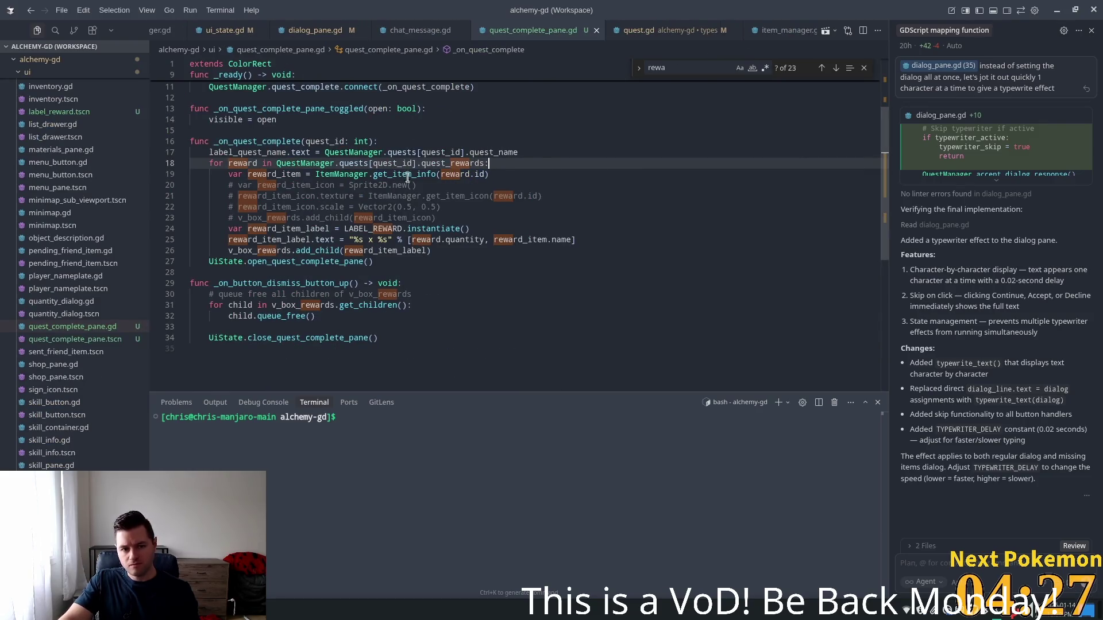
mouse_move(407, 177)
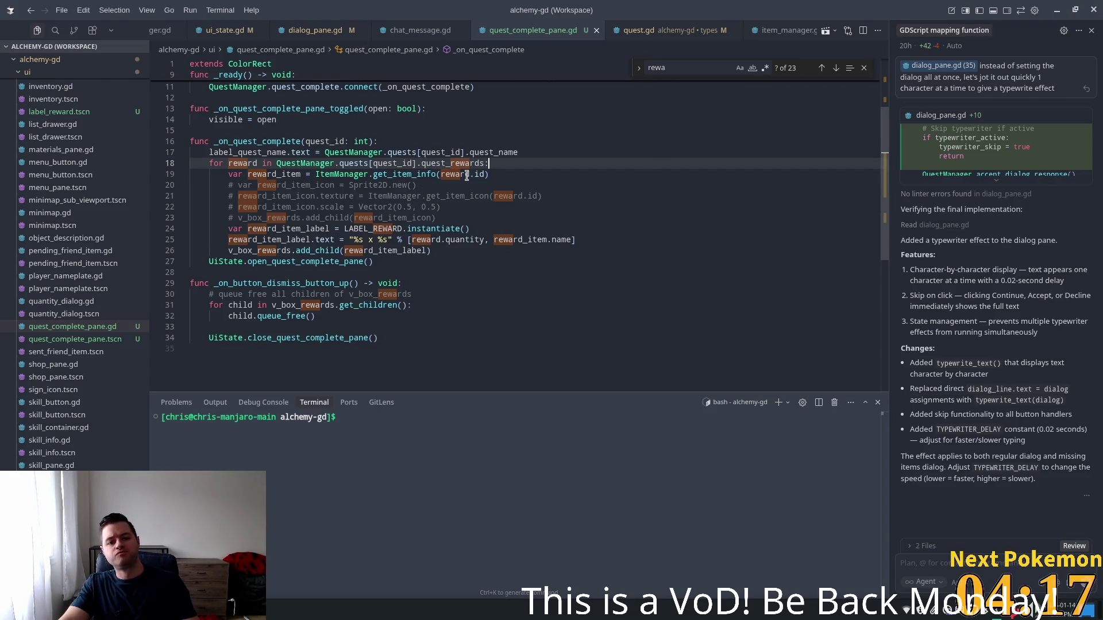
key(alt+Tab)
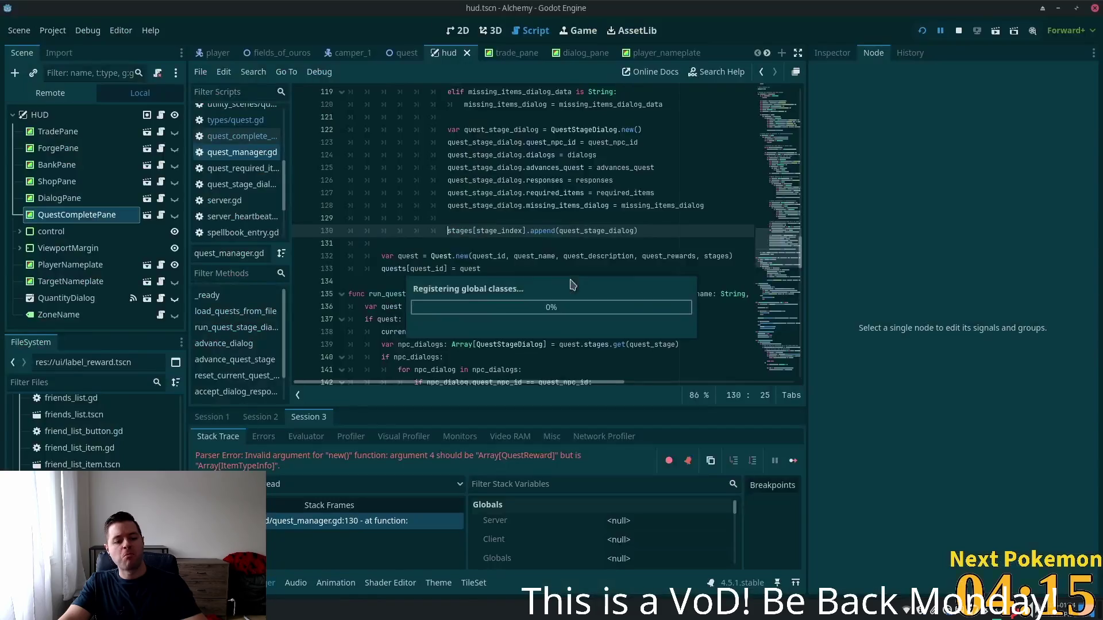
- Restart the Alchemy game from Godot and arrange the two game windows side by side
click(921, 31)
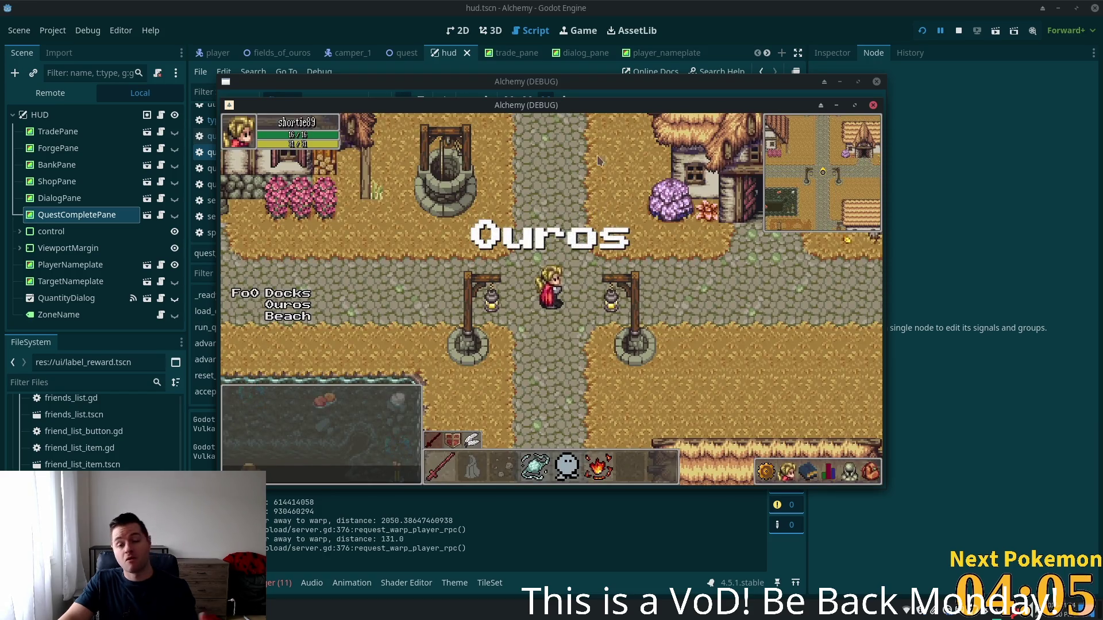
drag(582, 112, 743, 218)
click(299, 227)
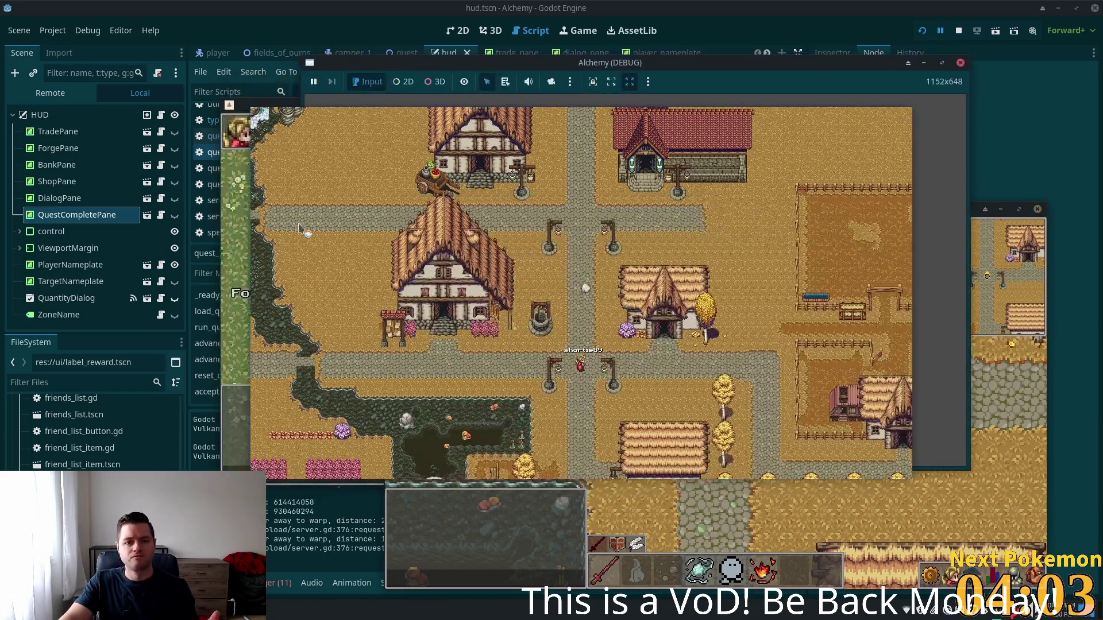
key(alt+Tab)
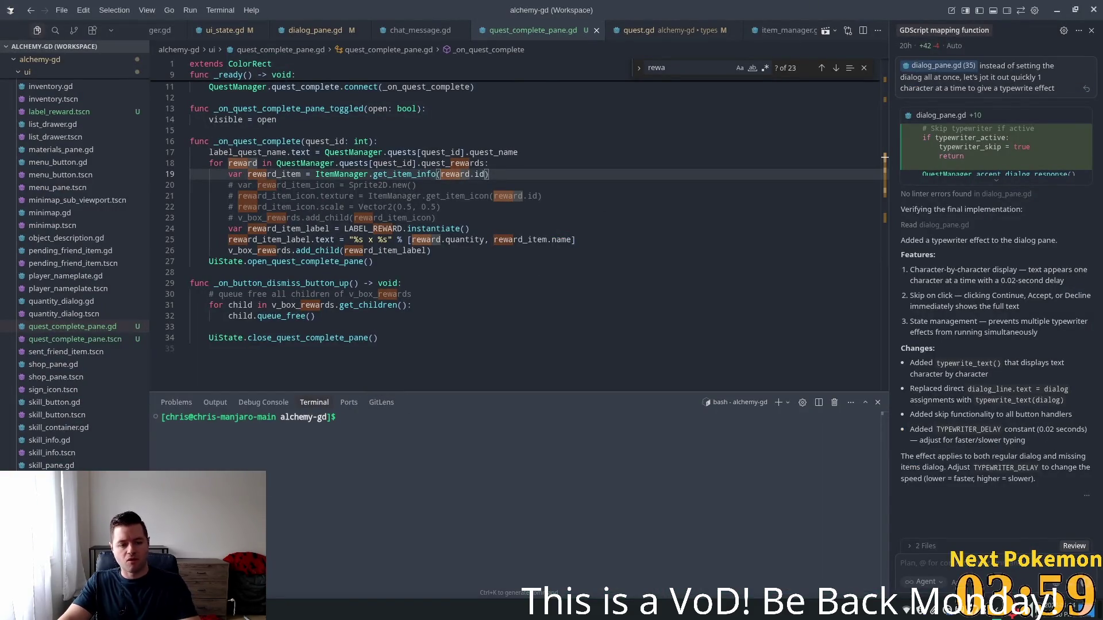
key(alt+Tab)
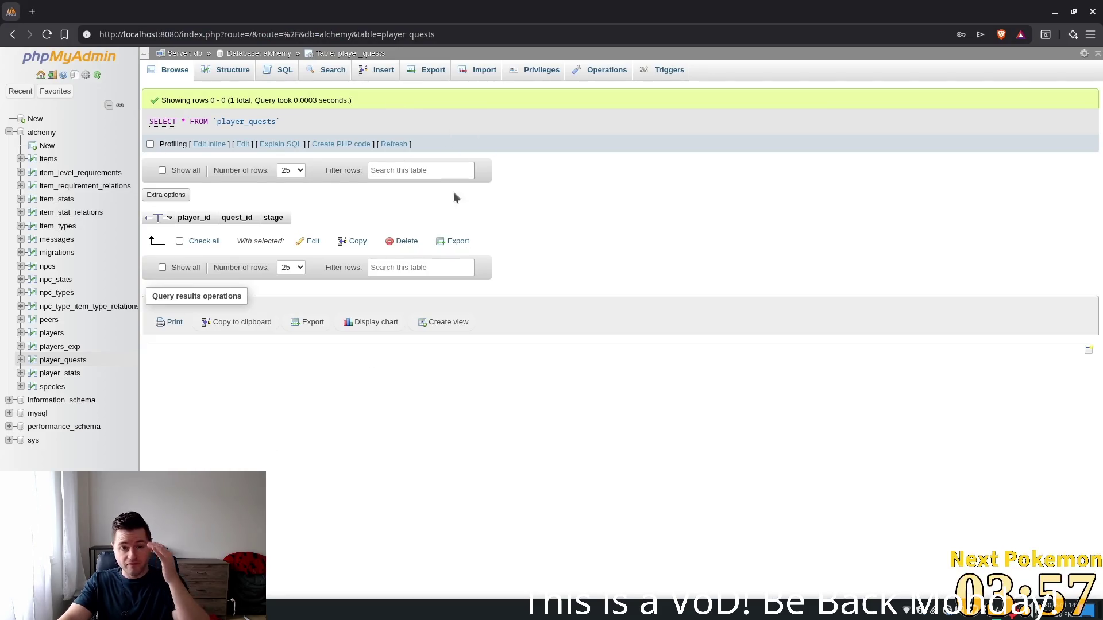
- Refresh player_quests and delete its single row for quest 0 at stage 4
click(395, 145)
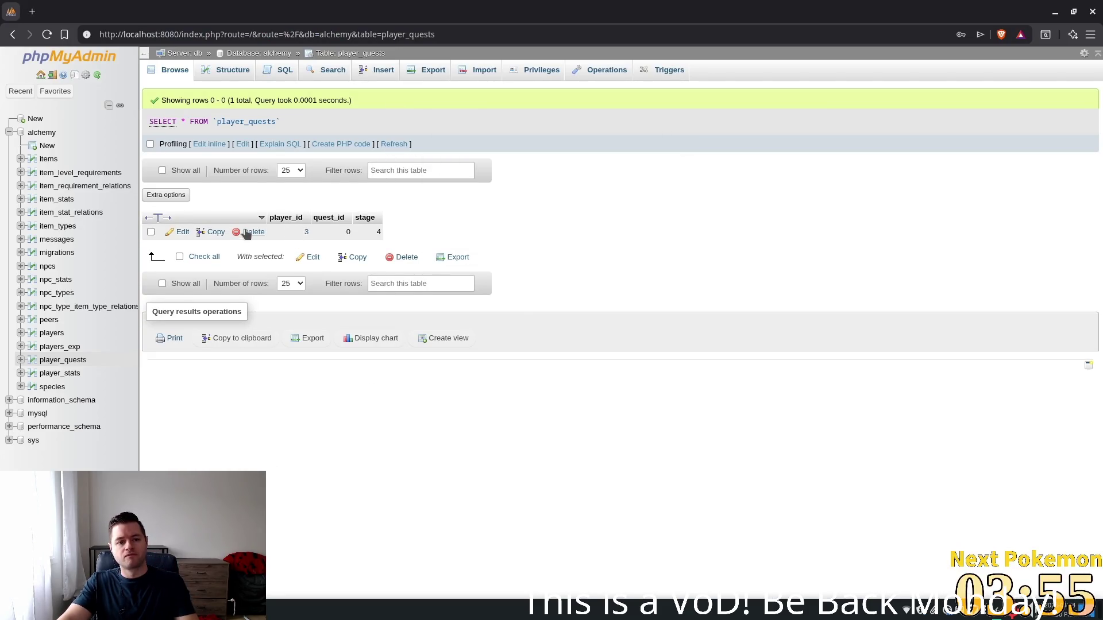
click(245, 233)
click(568, 362)
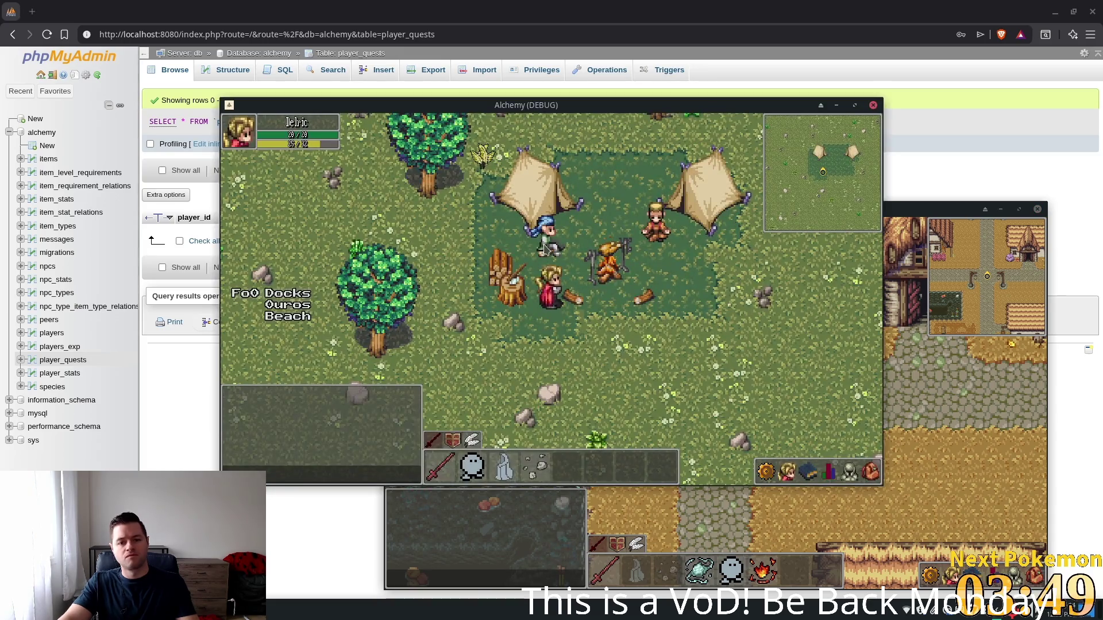
- Approach the Camper in camp, then restart the running game from Godot
click(550, 246)
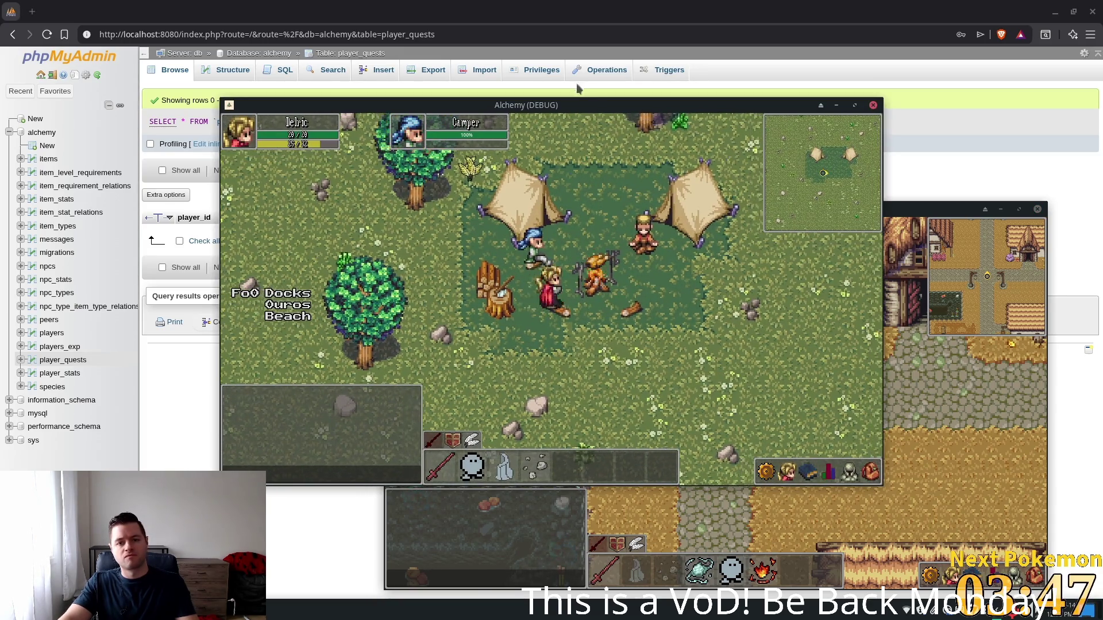
key(alt+Tab)
click(922, 31)
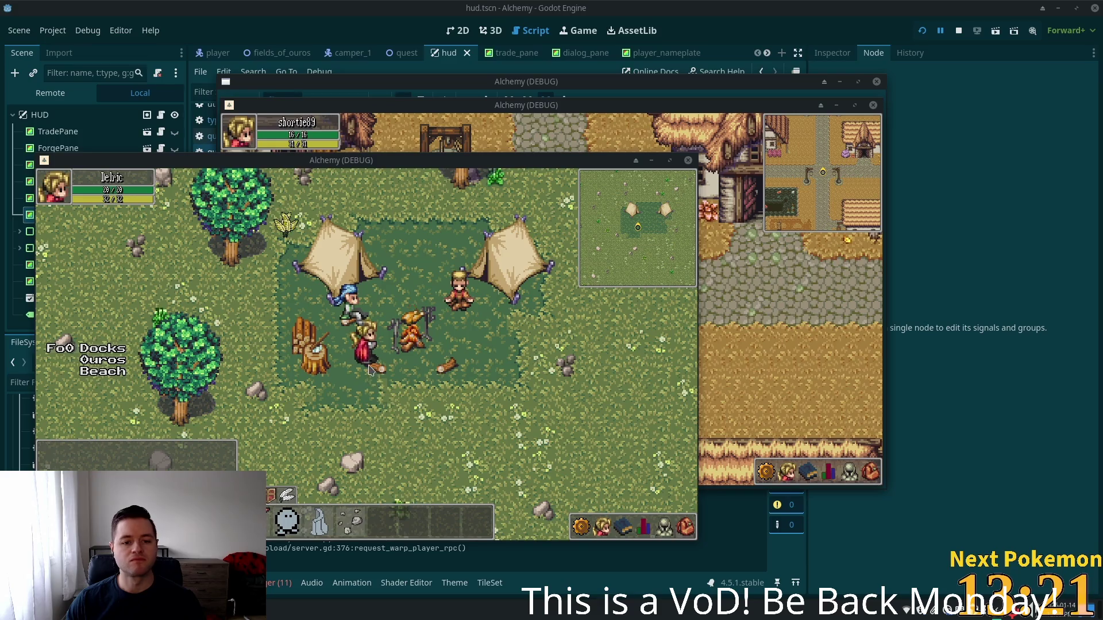
- Talk to the Camper with E and advance to the '*Stomach Grumbles*' line
key(e)
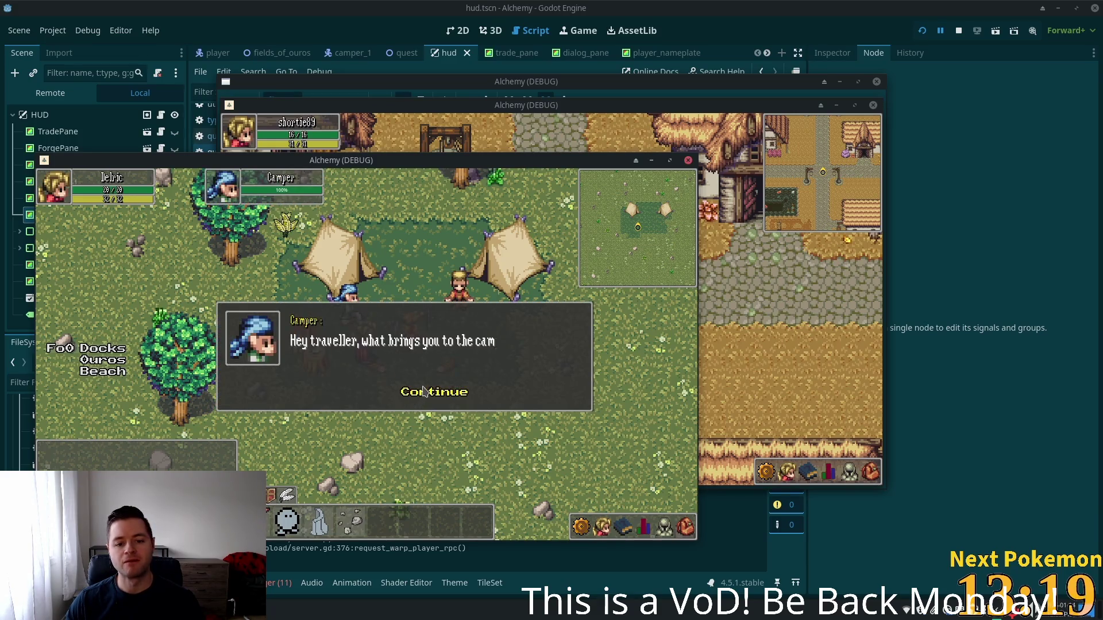
click(425, 393)
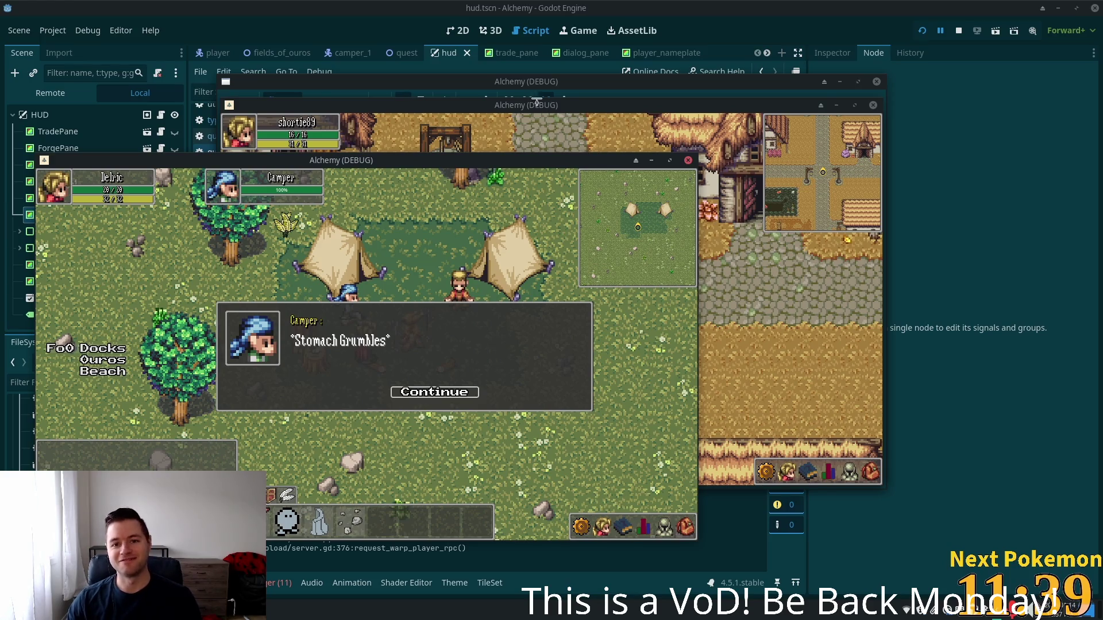
- Rearrange the game windows and accept the beef request with 'Sure, I'll help you!'
click(578, 110)
drag(577, 110, 749, 108)
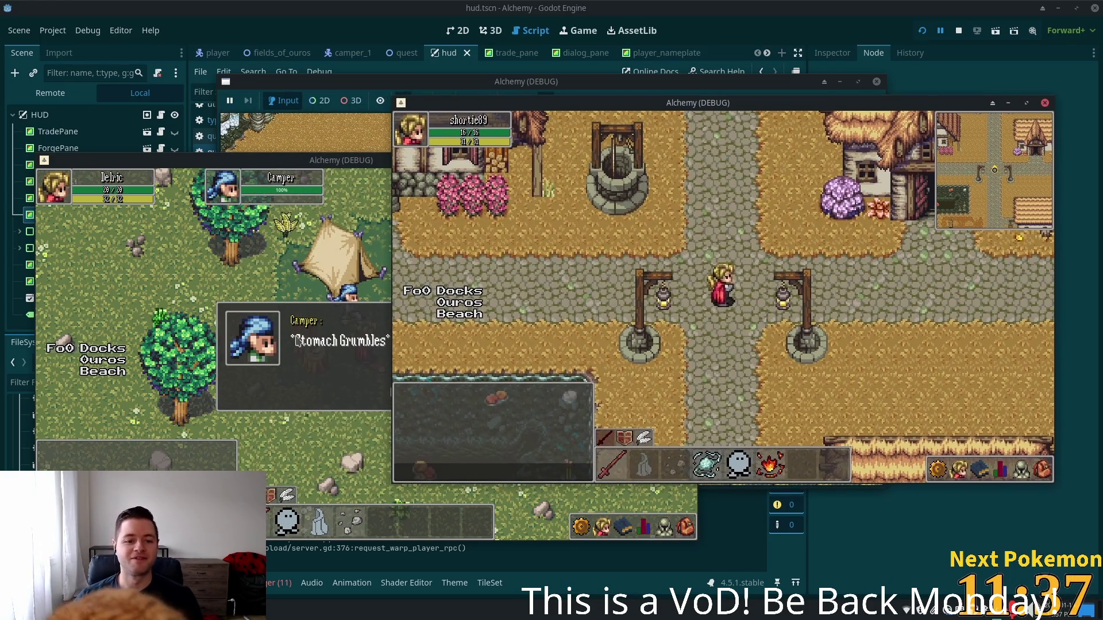
click(321, 340)
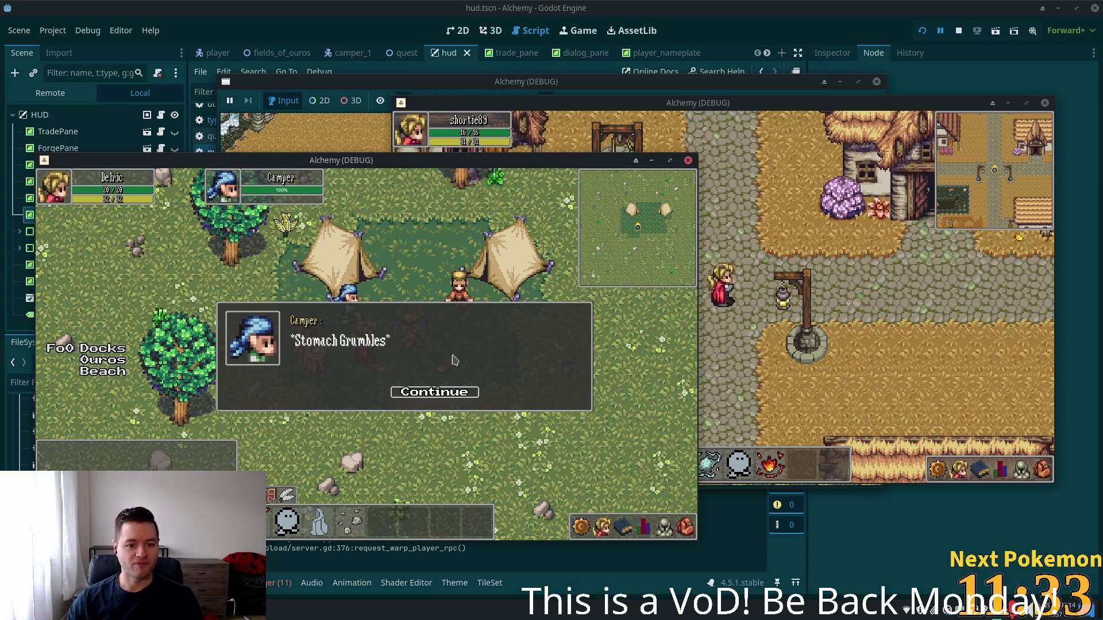
click(409, 393)
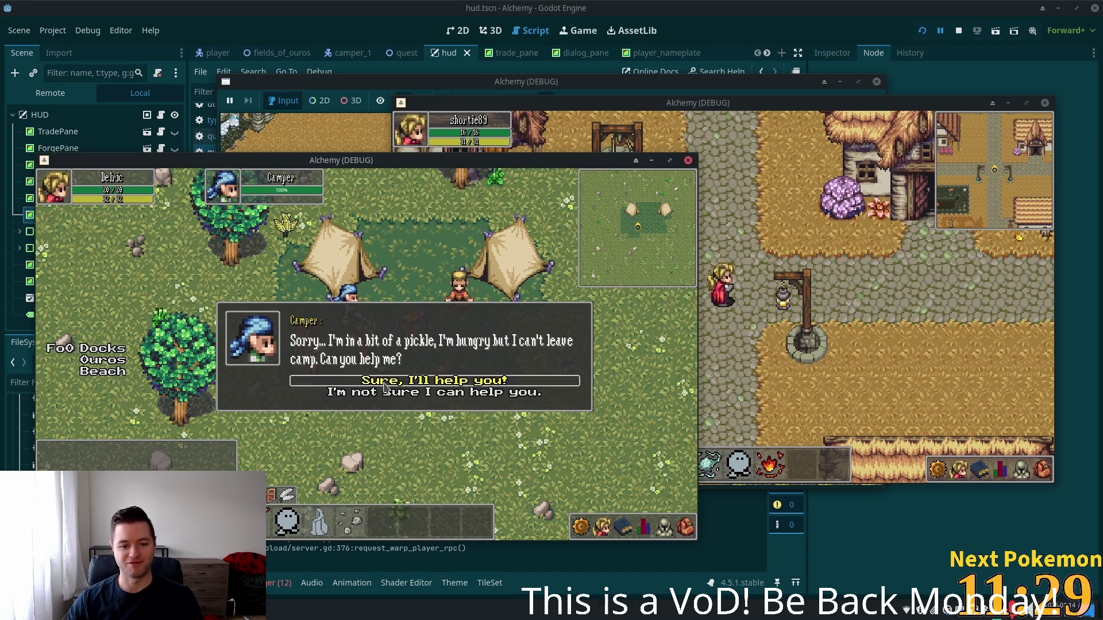
click(385, 383)
click(413, 394)
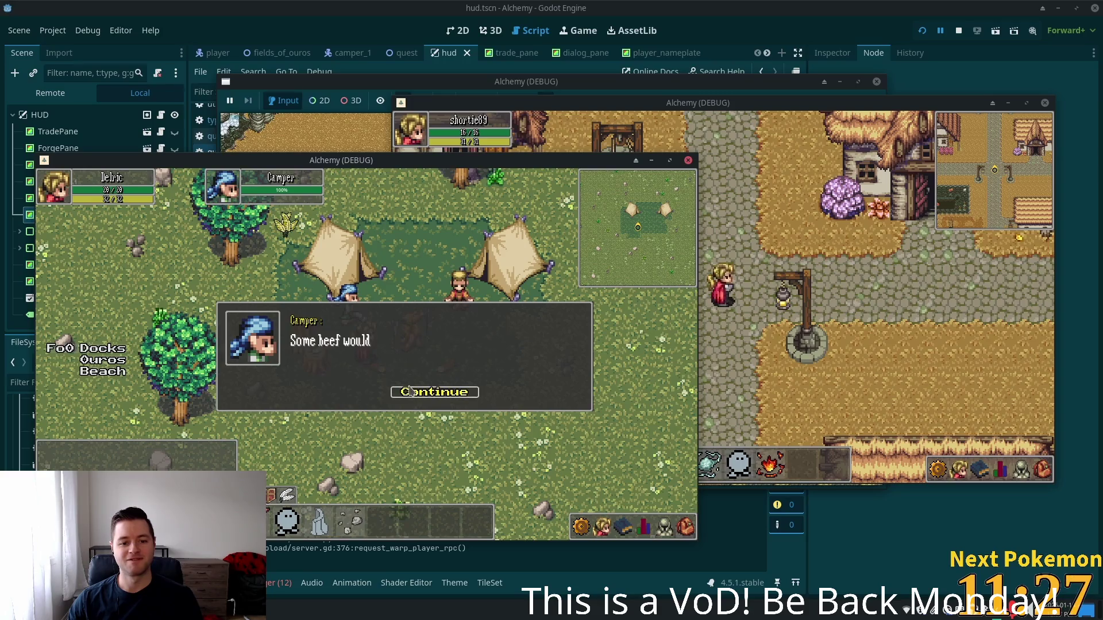
click(417, 393)
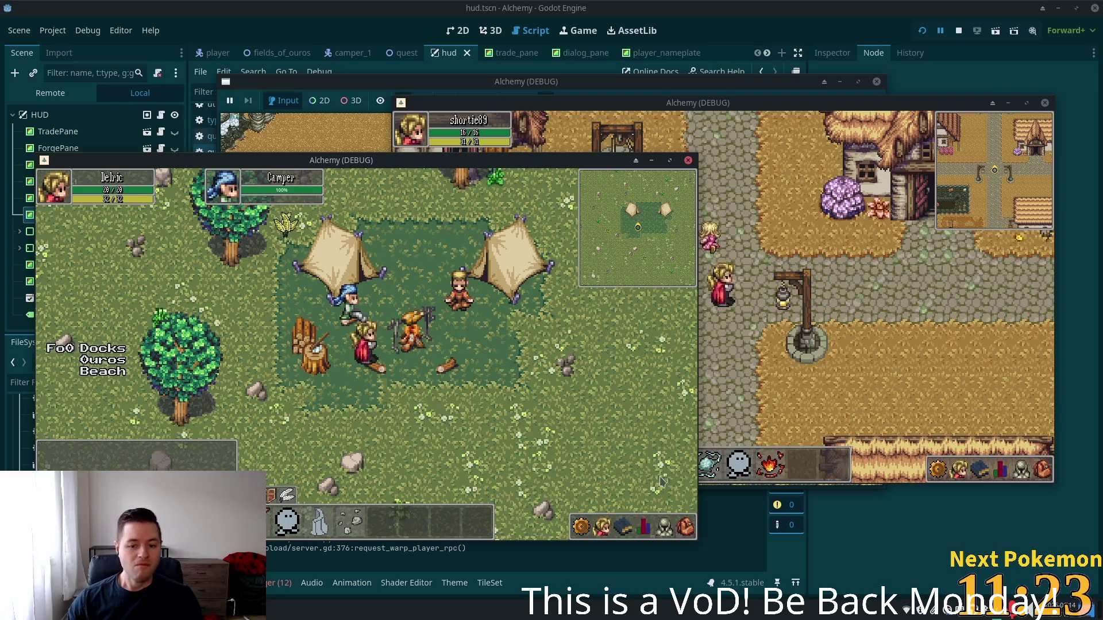
- Tell the Camper you have the beef, hear it's missing, and check the inventory
click(359, 314)
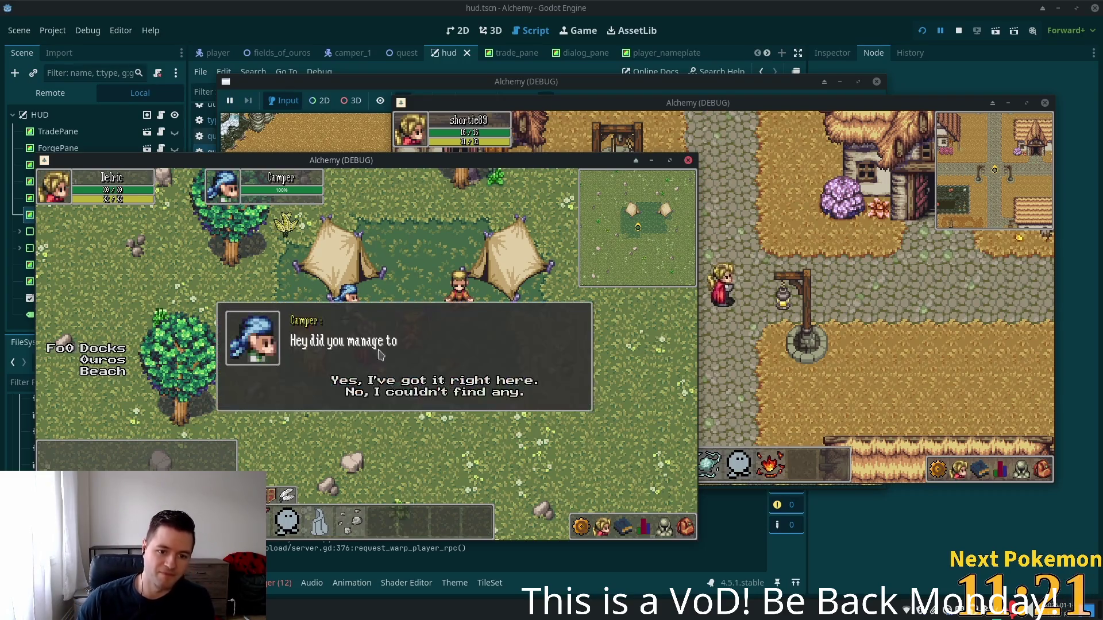
click(391, 382)
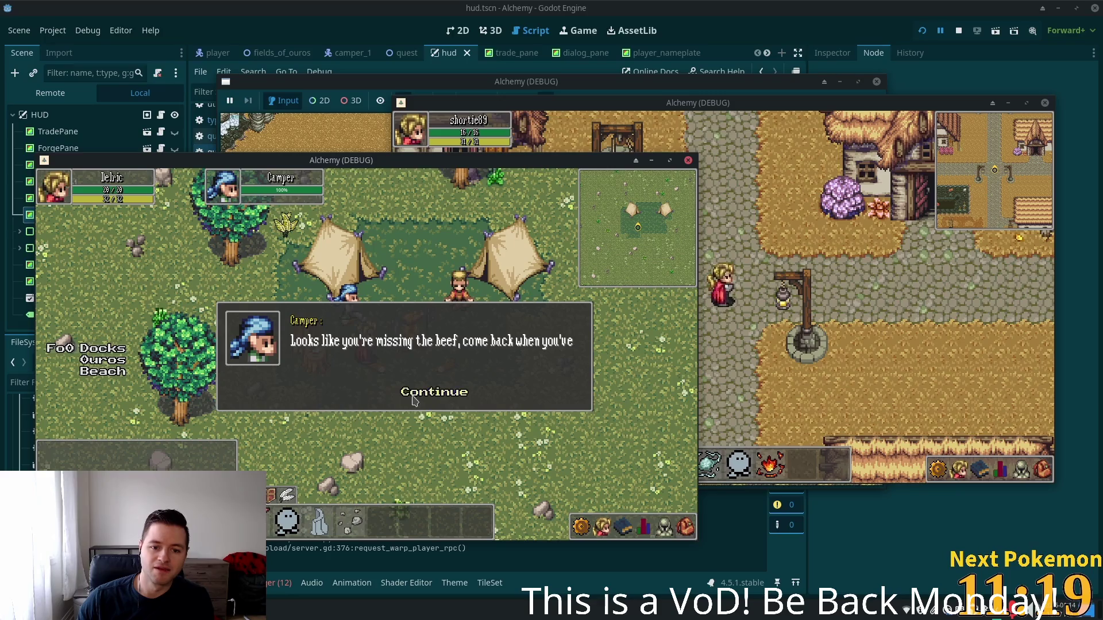
click(392, 389)
click(686, 527)
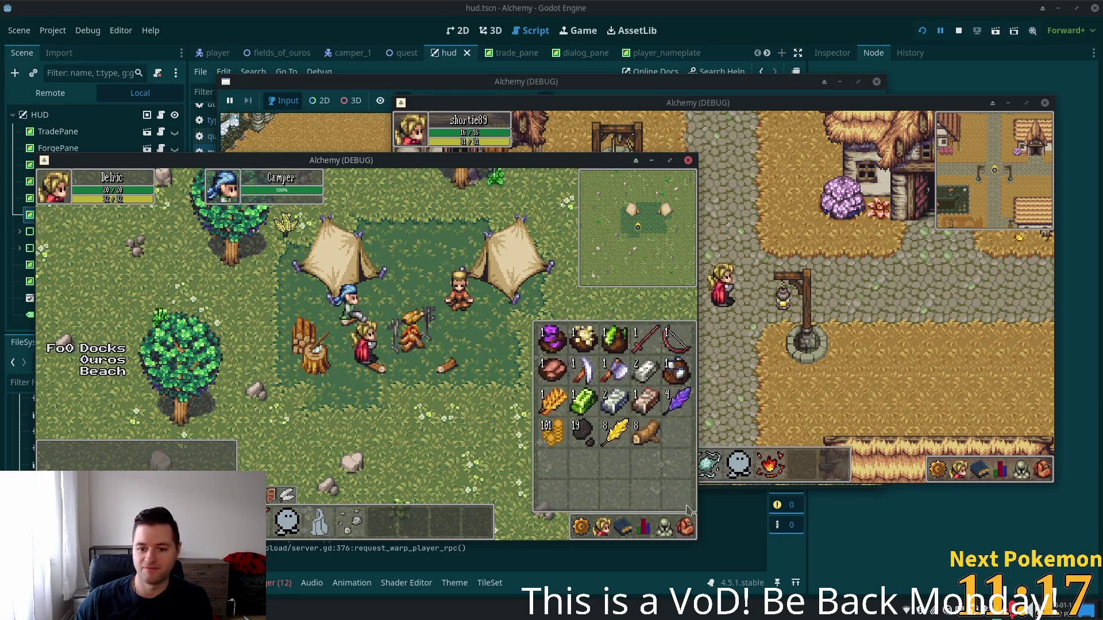
- Close the inventory and refocus the game with the player beside the Camper
click(687, 529)
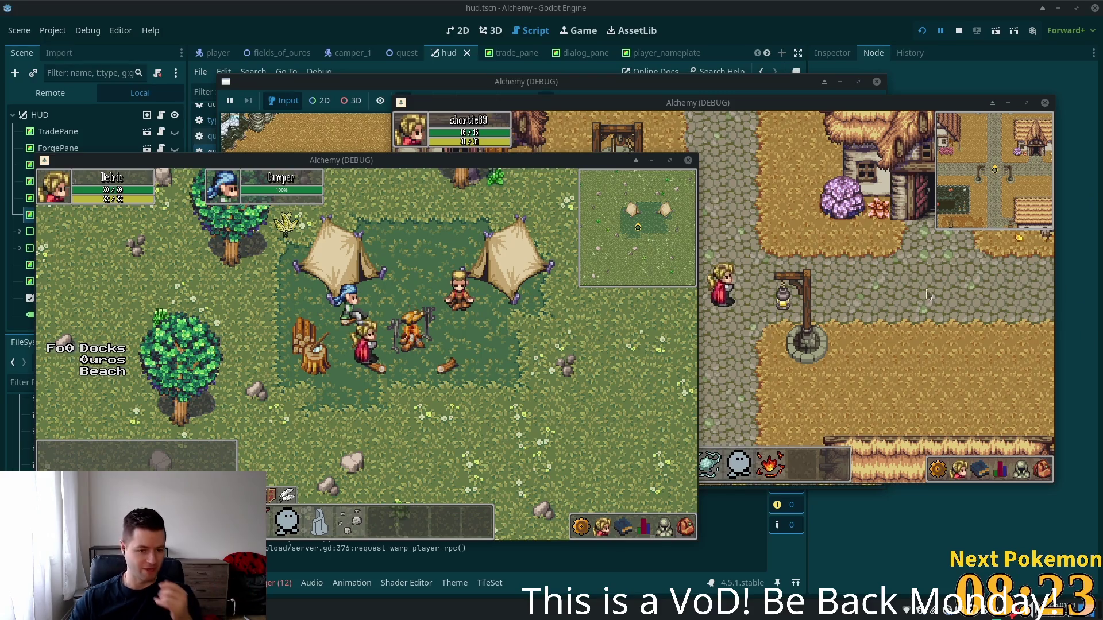
click(388, 321)
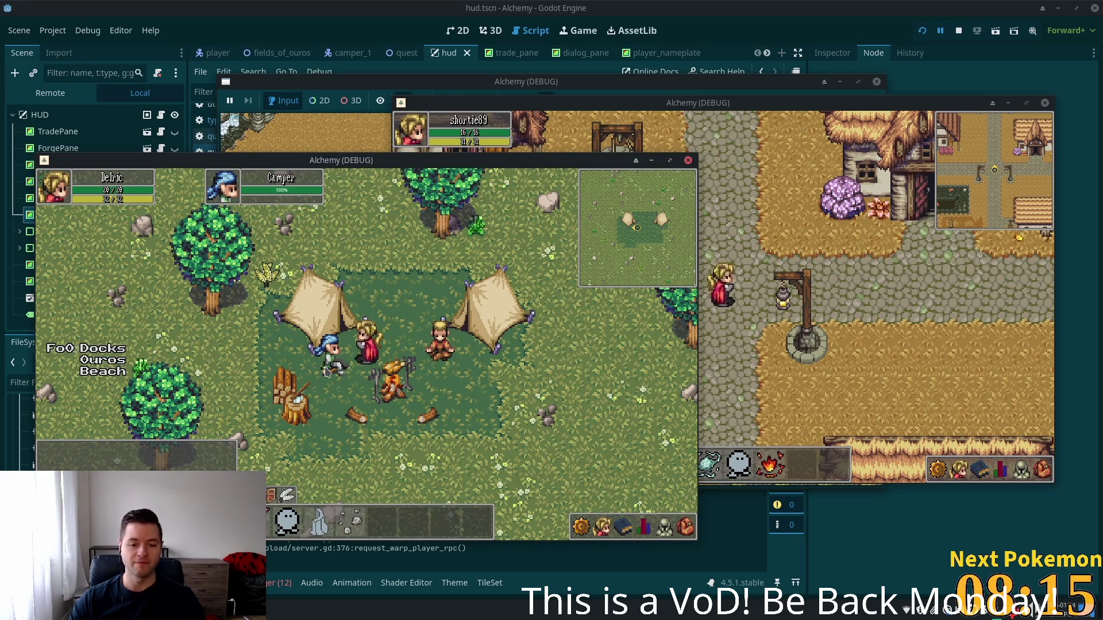
- Walk the player around the campfire and then south out of the camp
key(Right)
key(Down)
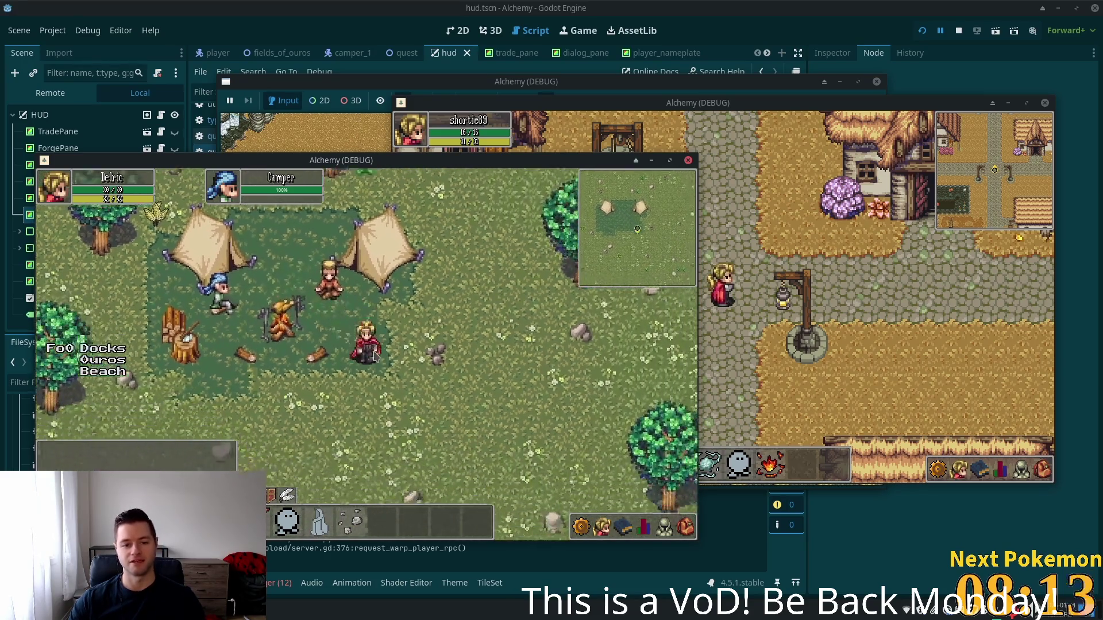
key(Left)
key(Up)
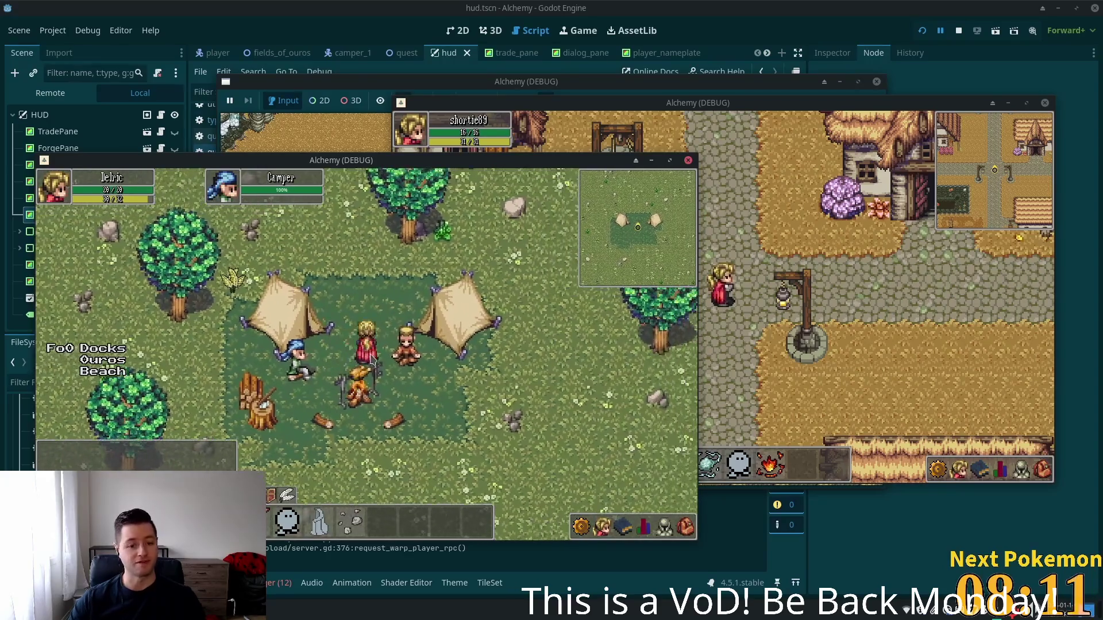
key(Left)
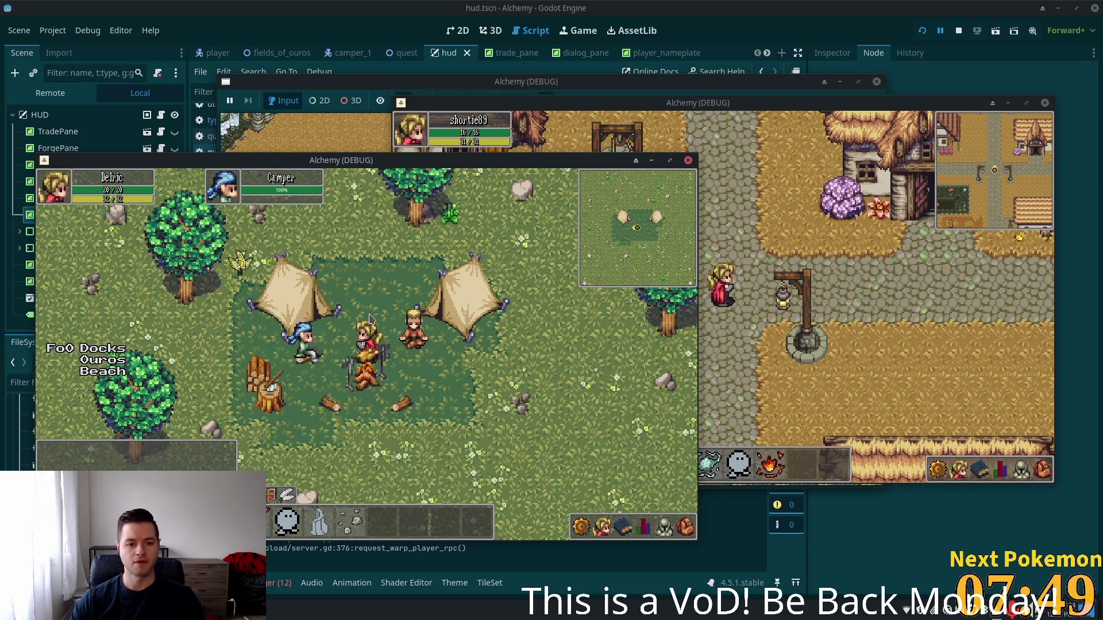
key(Down)
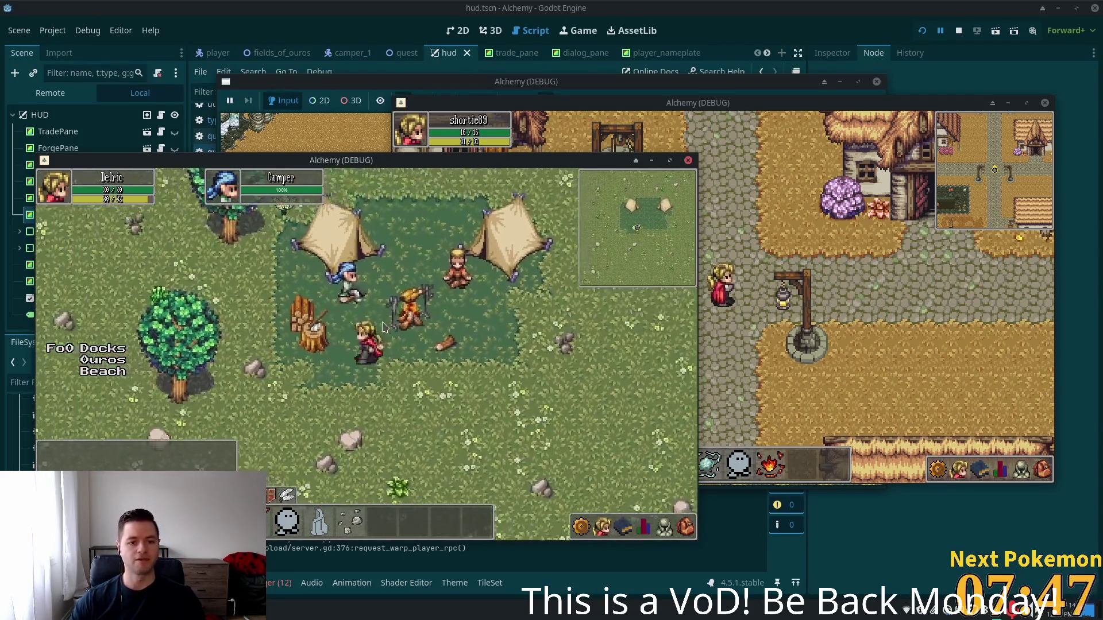
- Check the friends, stats and inventory panels, then close the inventory
click(608, 529)
click(644, 527)
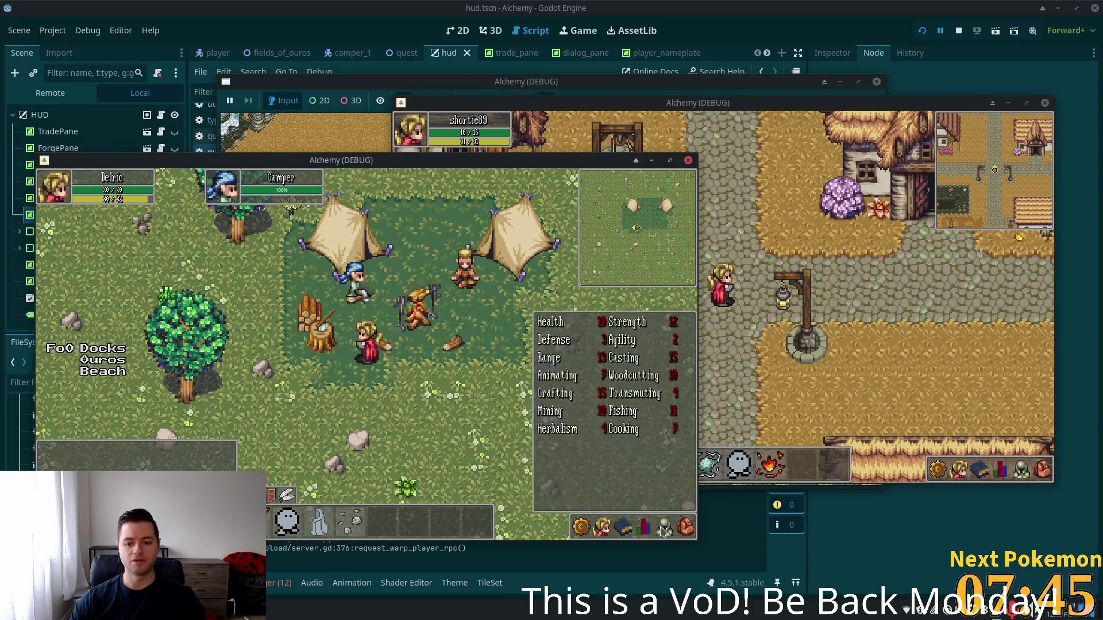
click(686, 526)
click(682, 532)
- Walk north-east across the field and target a deer to attack
key(Right)
key(Right)
key(Up)
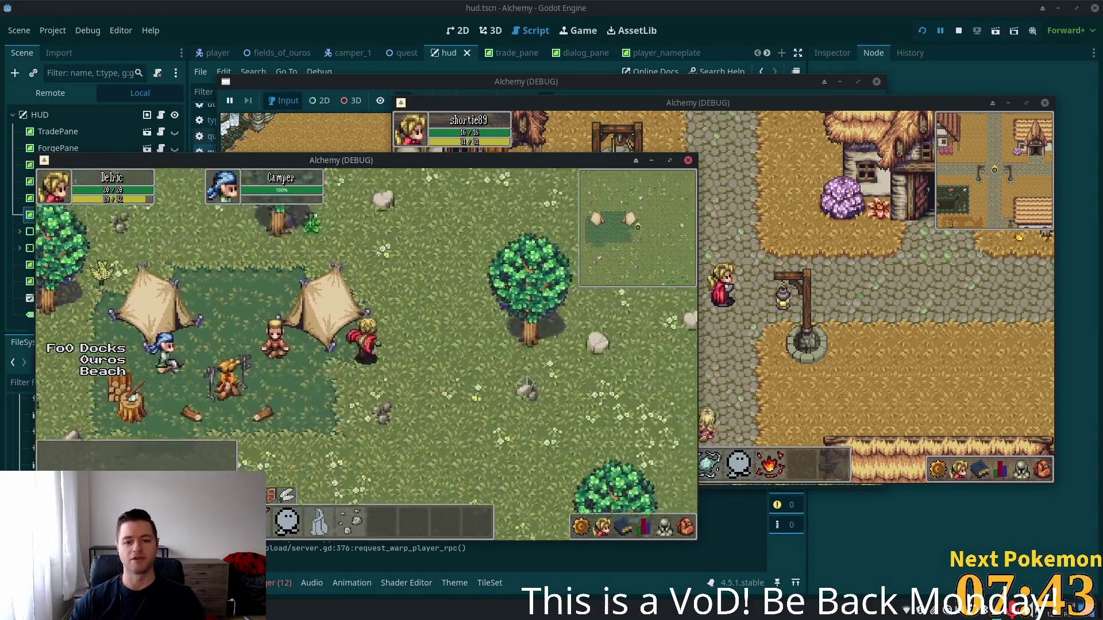
key(Up)
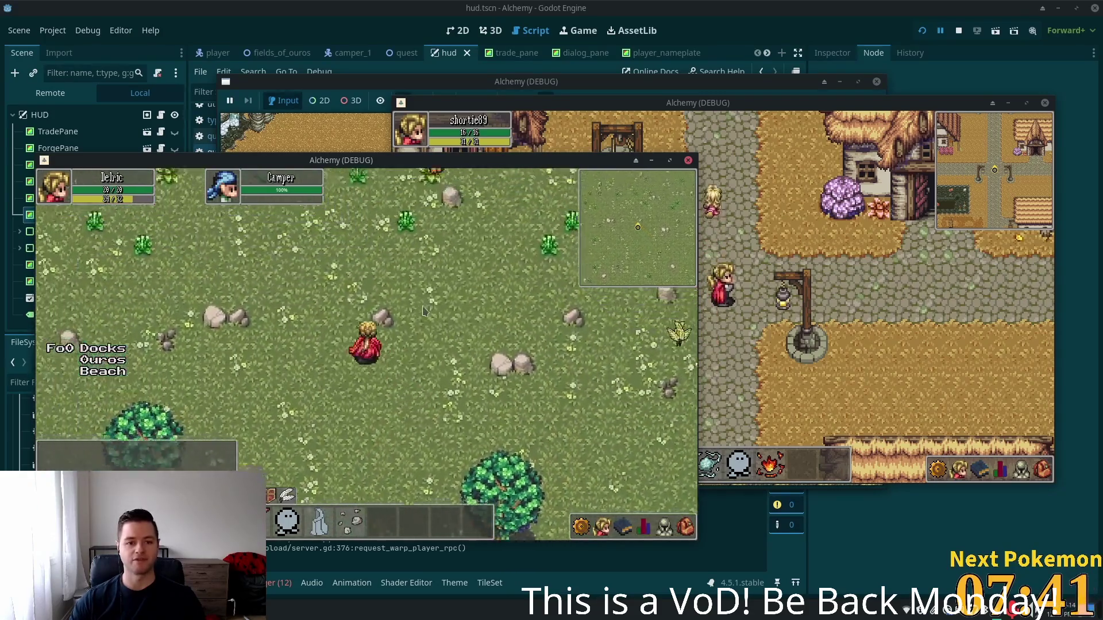
click(419, 364)
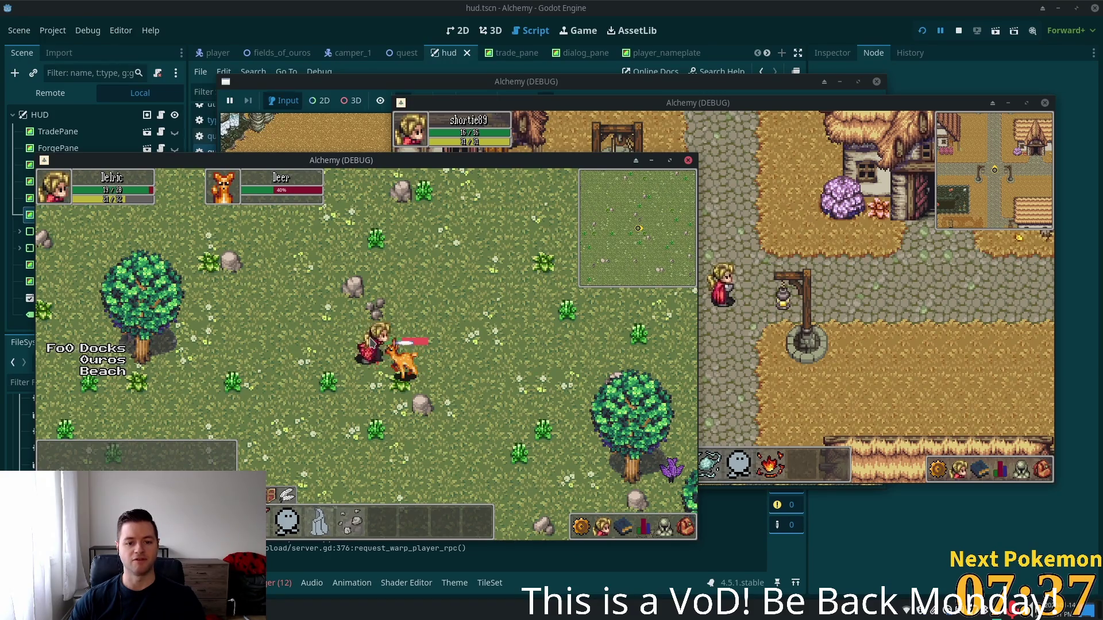
- Kill the deer, walk back to camp and hand the beef to the Camper
key(Down)
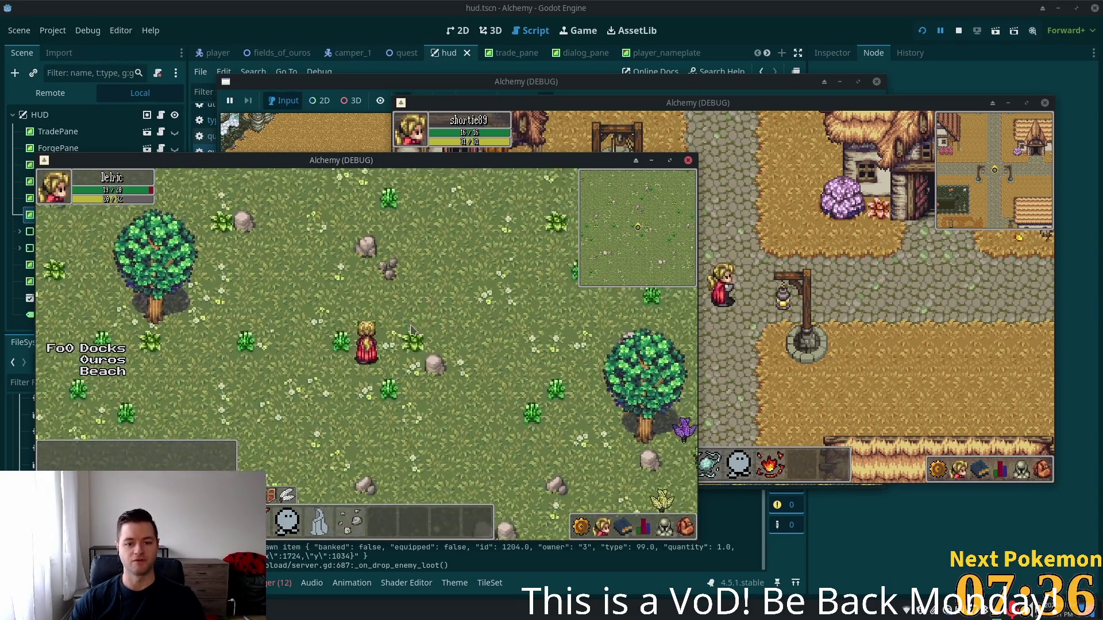
key(Down)
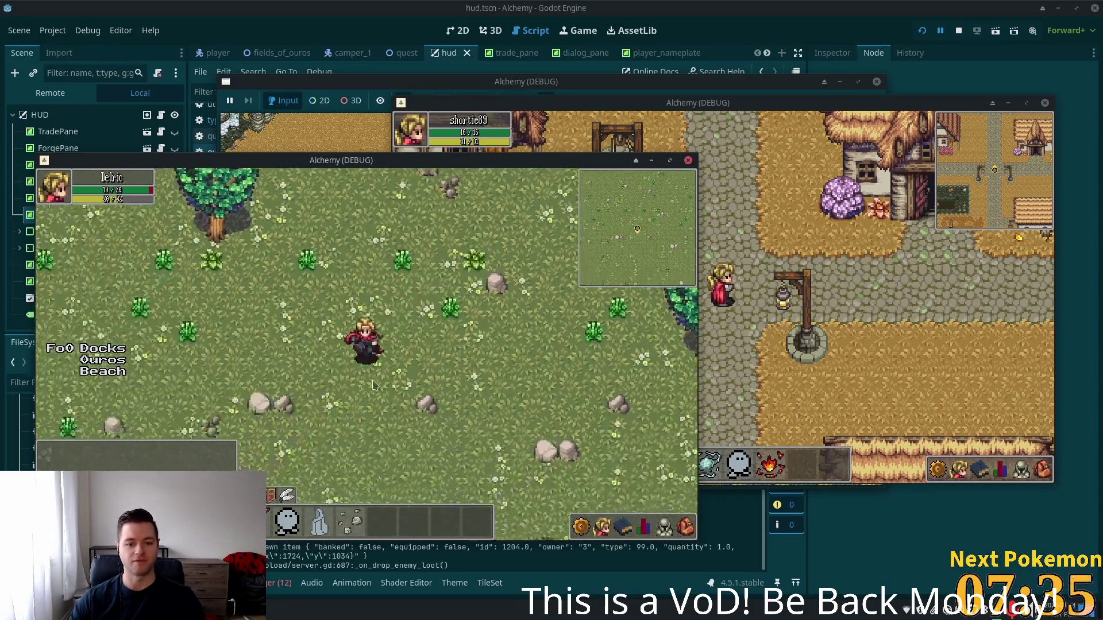
key(Down)
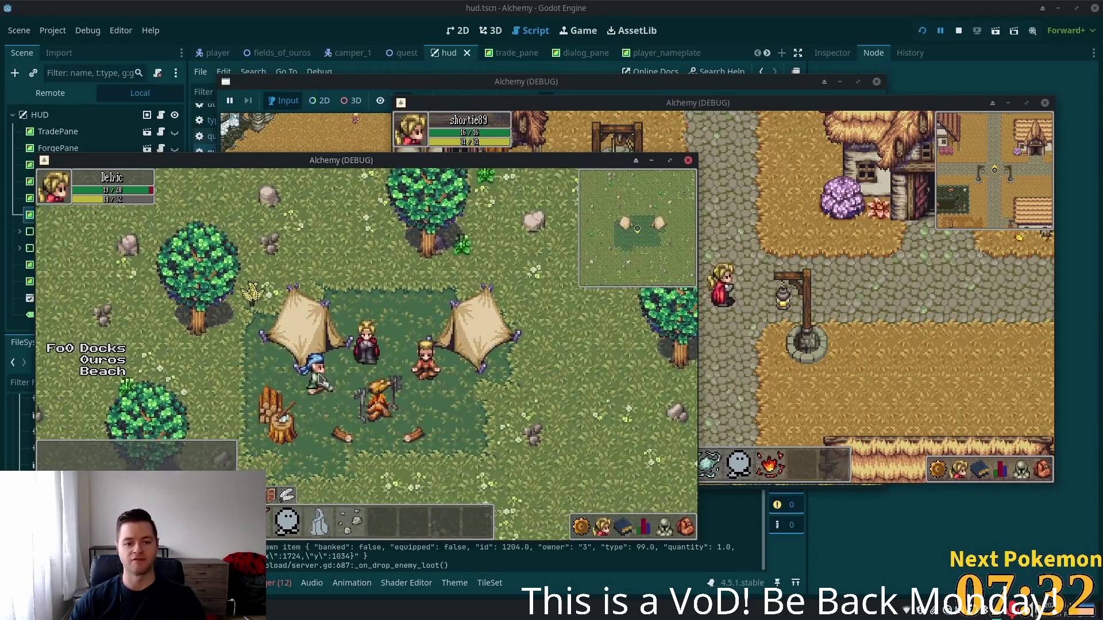
click(320, 379)
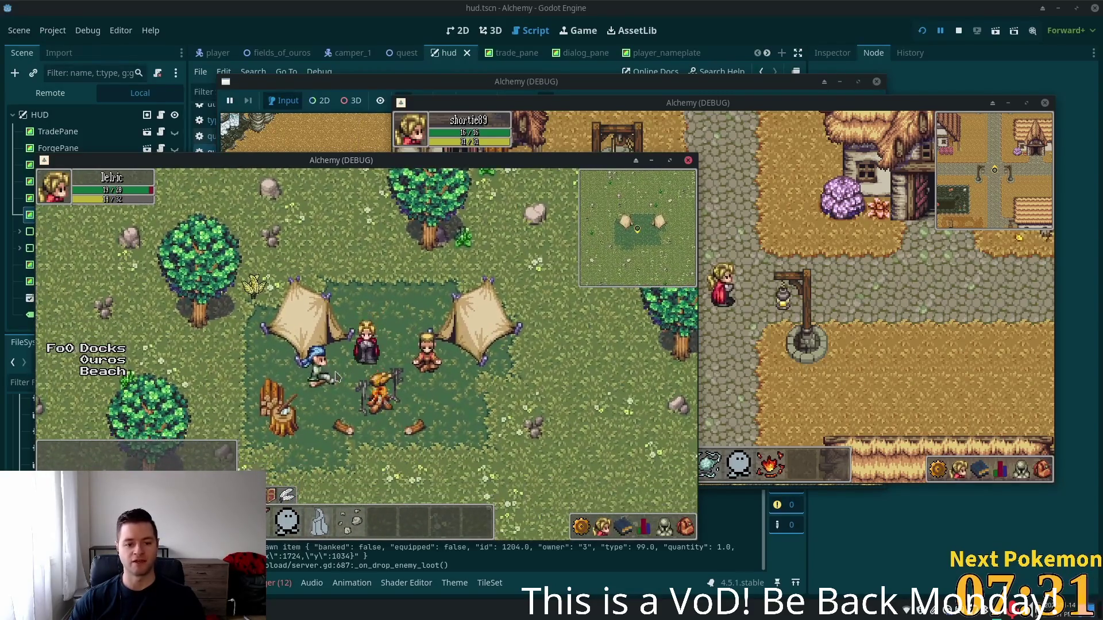
click(394, 384)
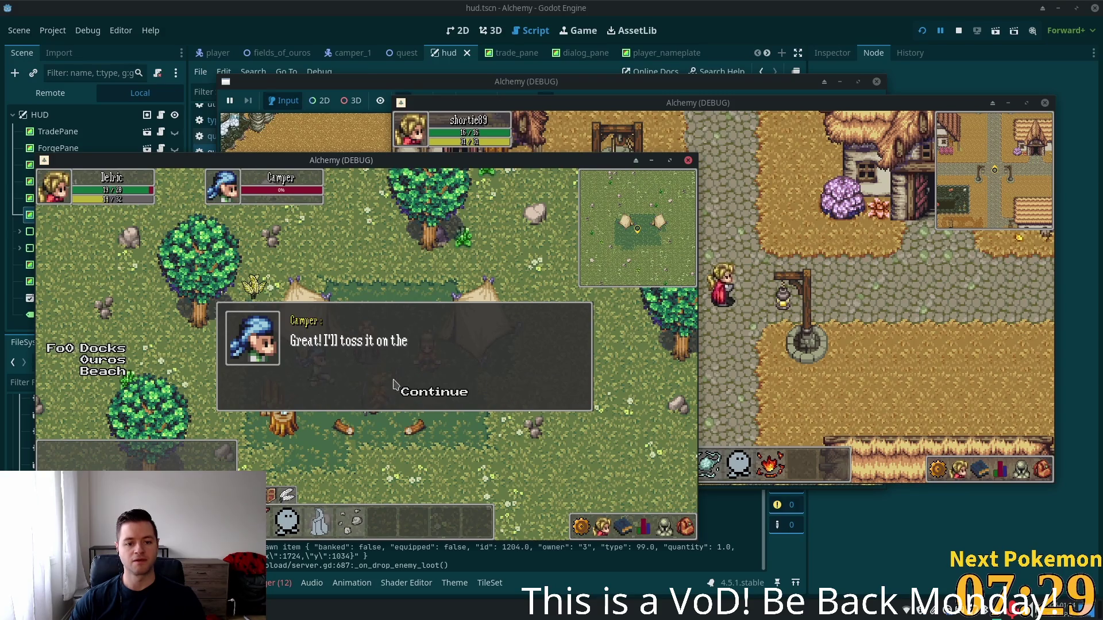
click(414, 393)
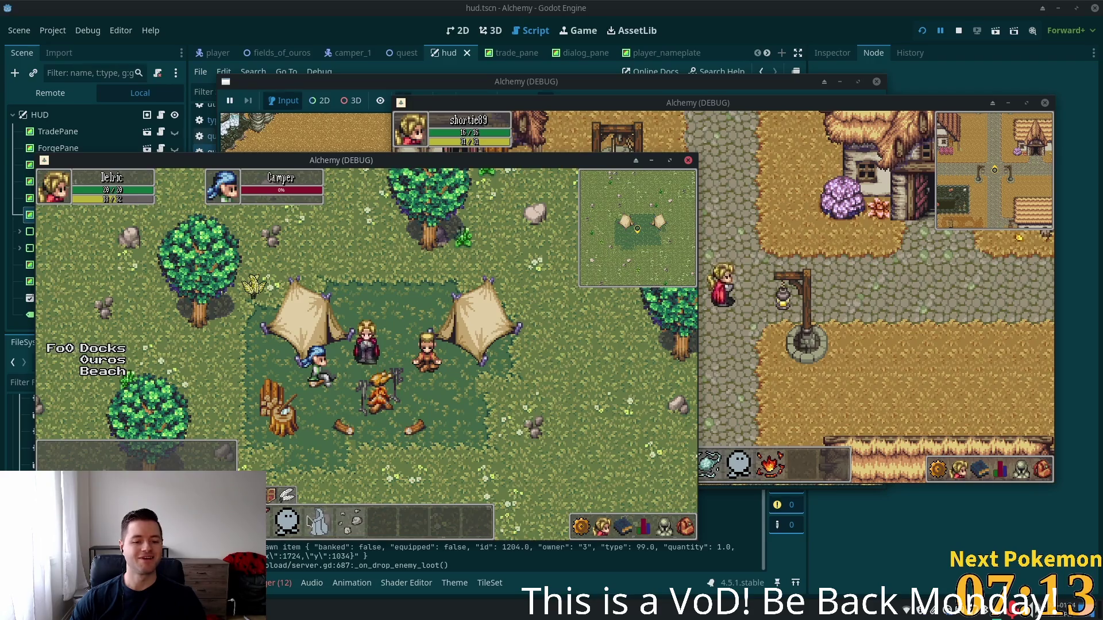
- Walk the player to the chopping stump, then return to the Godot editor
key(Down)
key(Up)
key(Left)
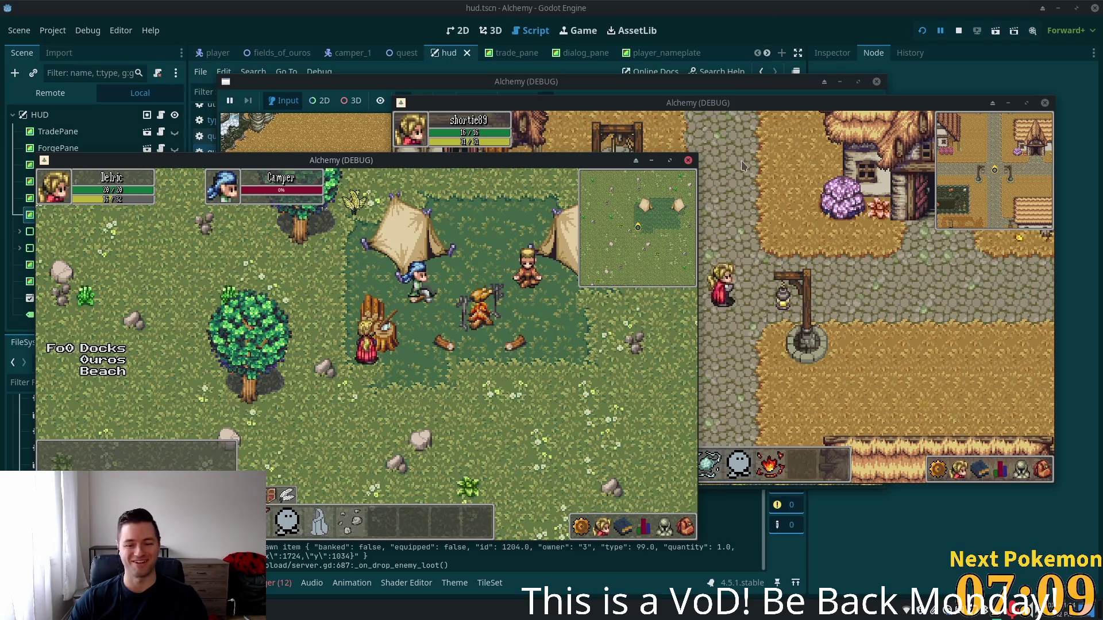
click(752, 6)
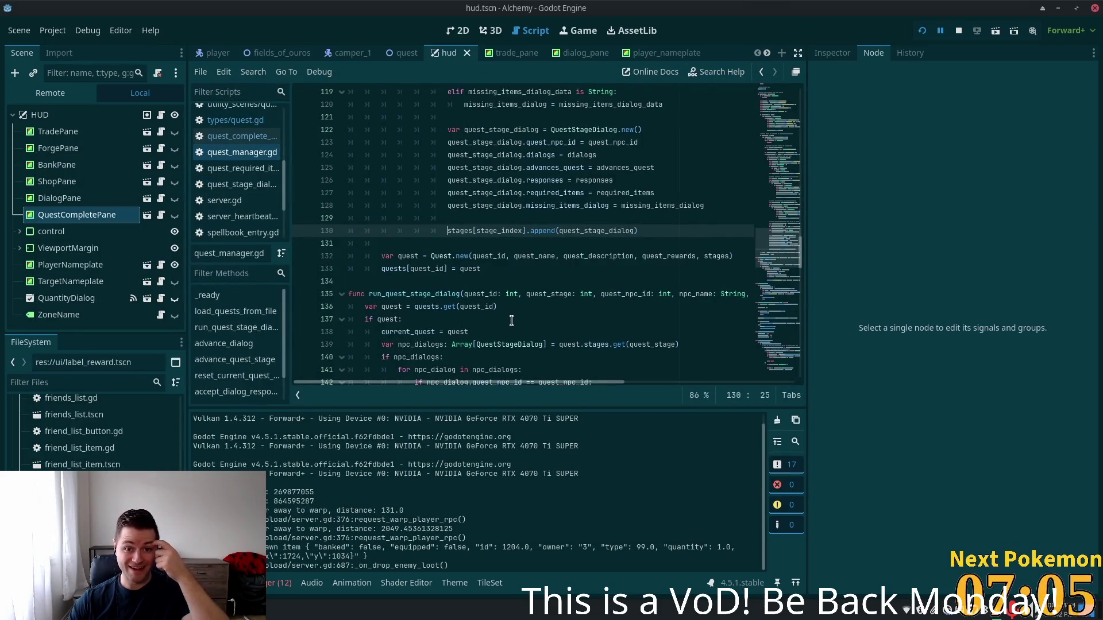
key(alt+Tab)
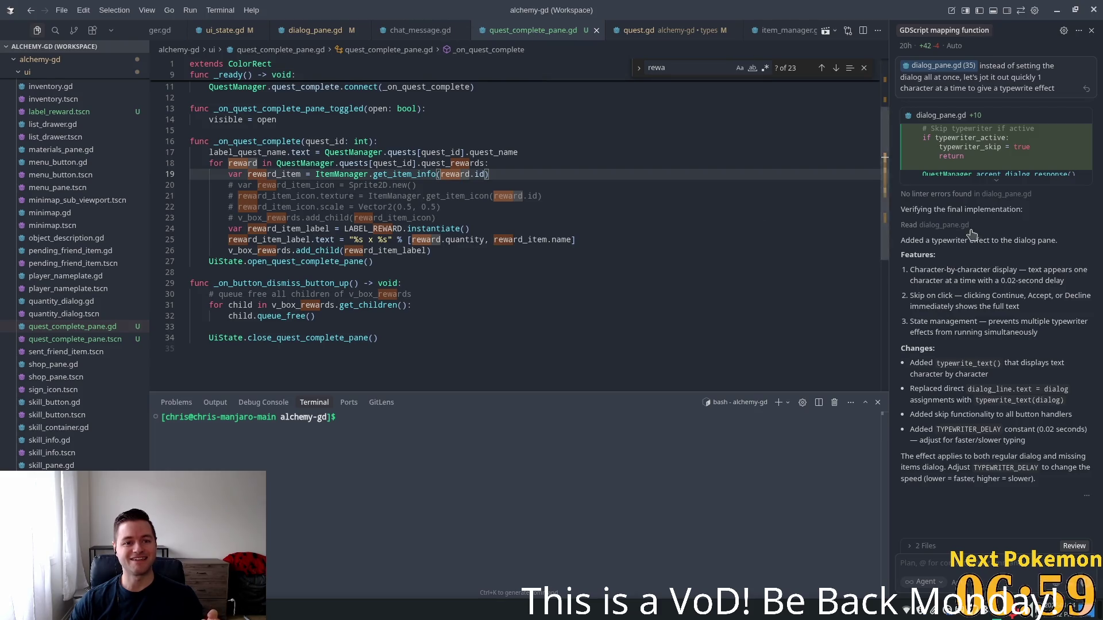
scroll(412, 189, up, 3)
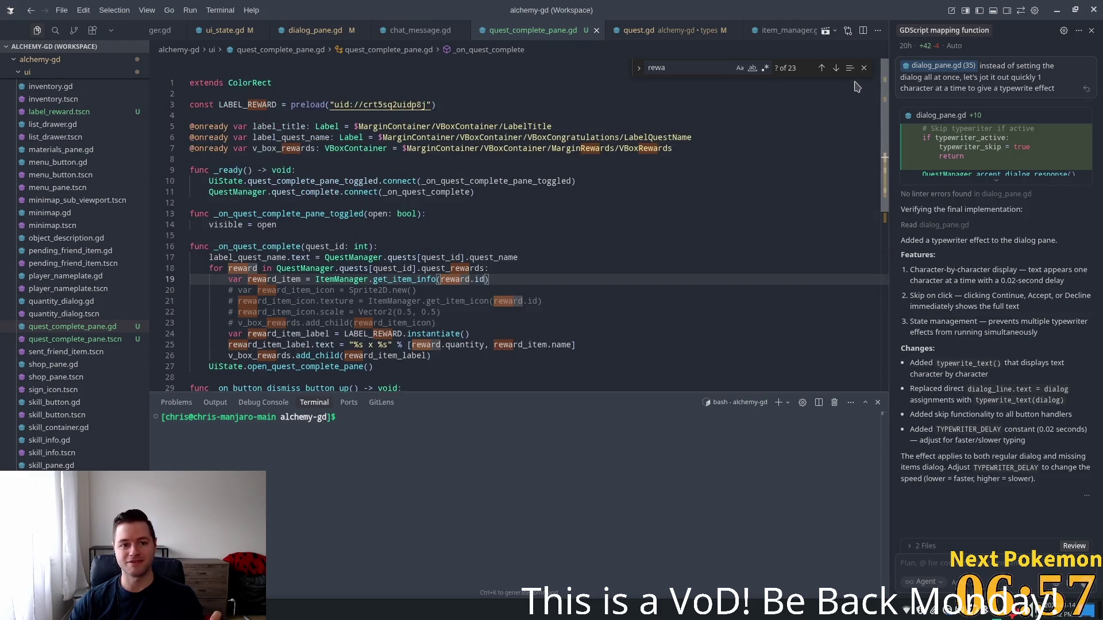
click(270, 214)
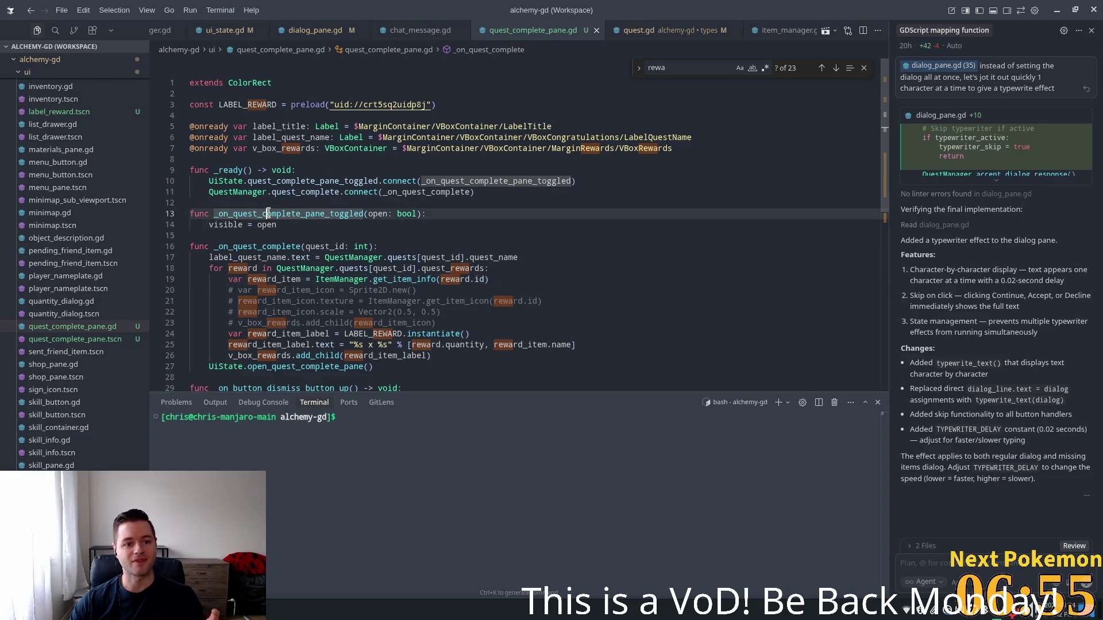
double_click(258, 192)
double_click(310, 192)
double_click(407, 192)
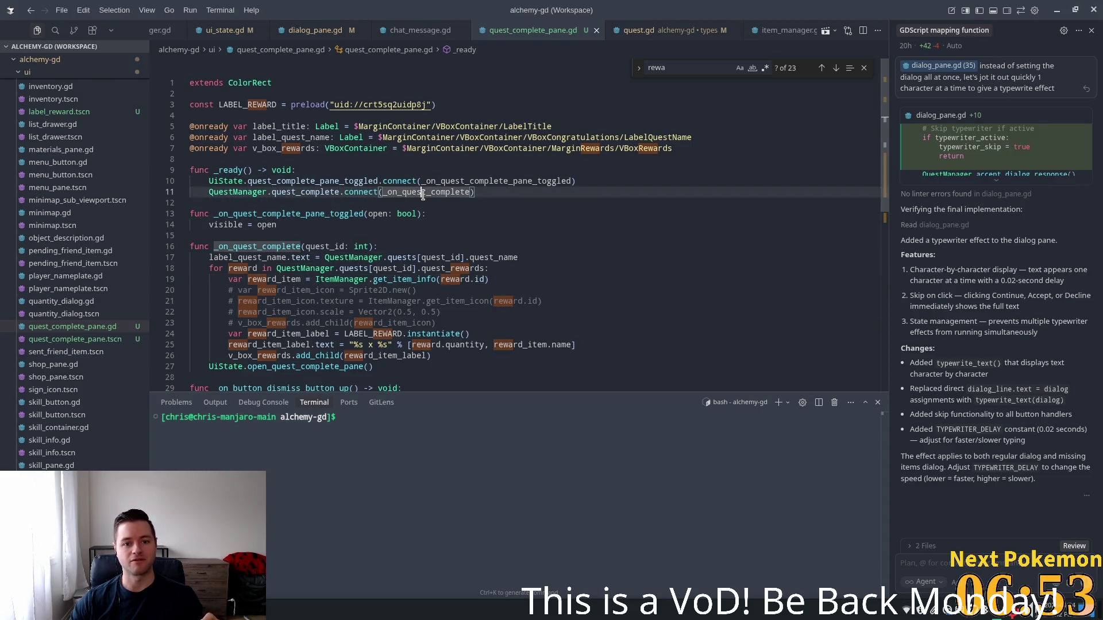
click(343, 228)
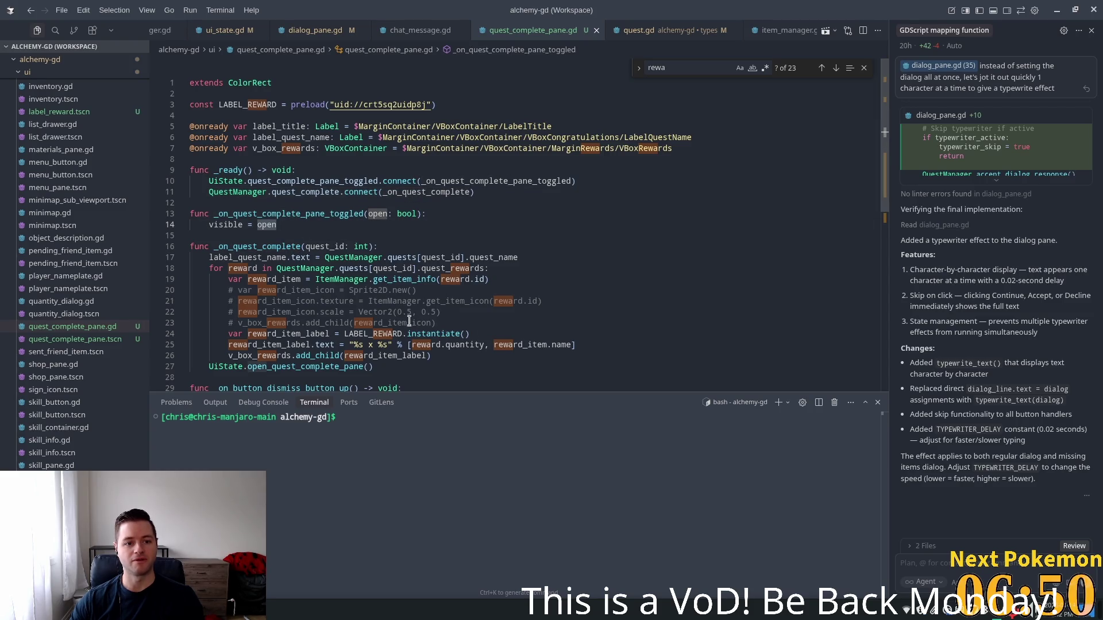
double_click(453, 193)
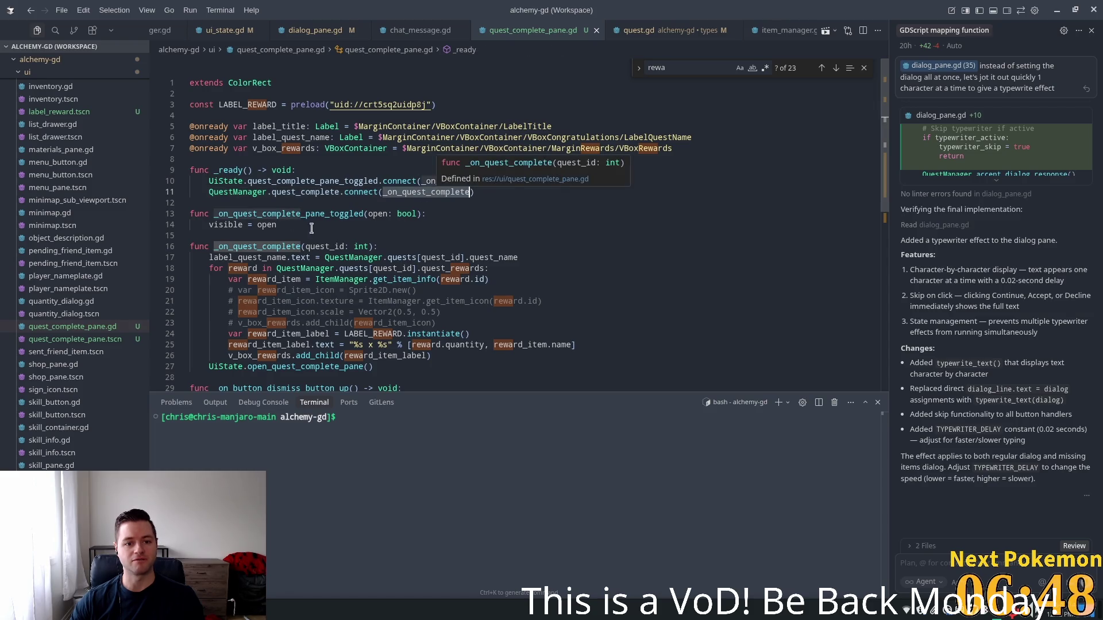
scroll(276, 227, down, 2)
click(276, 210)
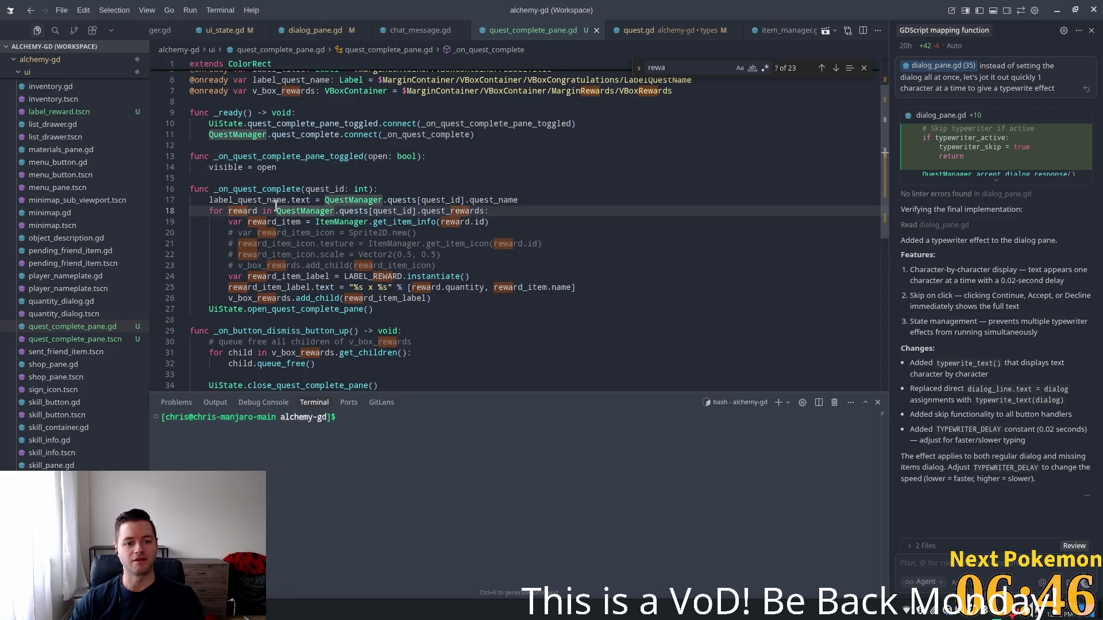
double_click(266, 156)
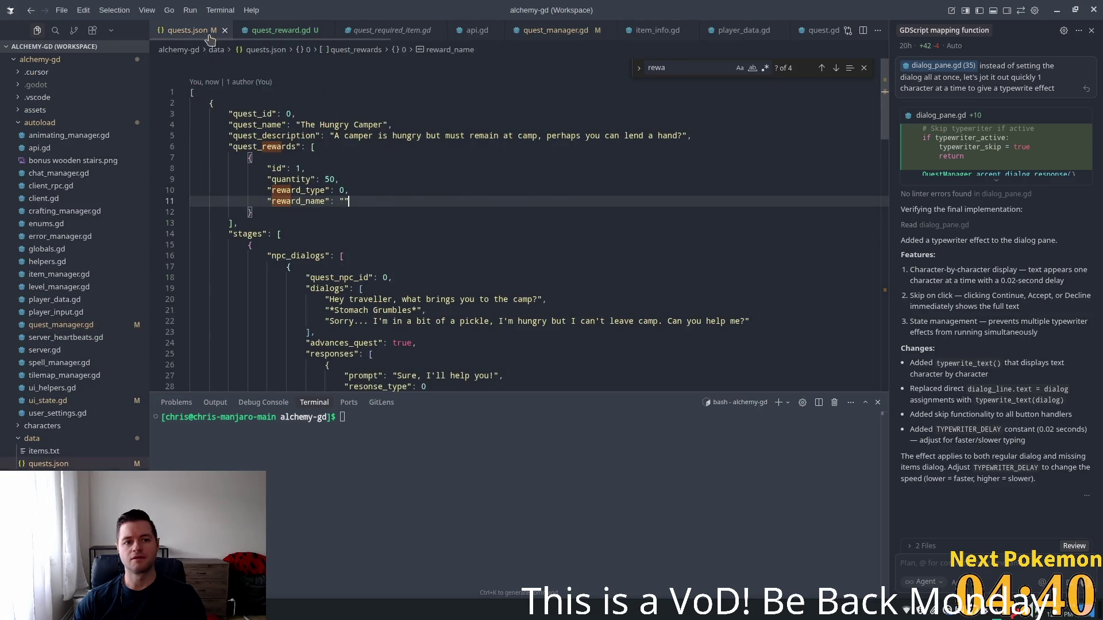
- Scroll through quests.json rewards and inspect the advances_quest key
scroll(644, 195, down, 4)
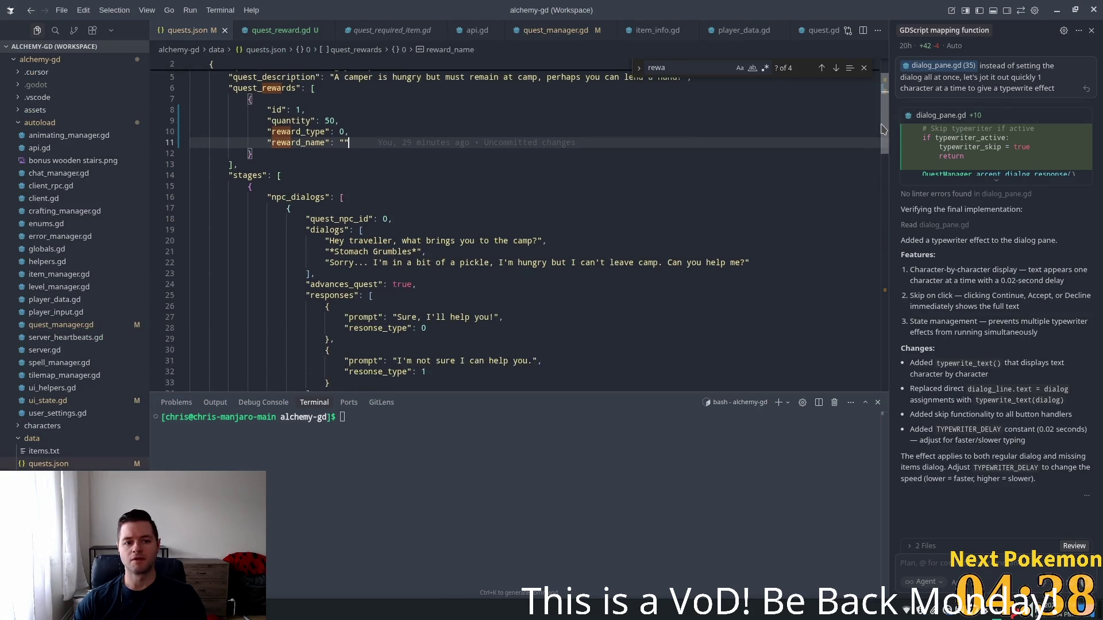
mouse_move(890, 221)
mouse_down()
mouse_move(880, 250)
mouse_move(889, 313)
mouse_move(880, 122)
mouse_move(863, 298)
mouse_up()
scroll(877, 221, down, 8)
click(381, 228)
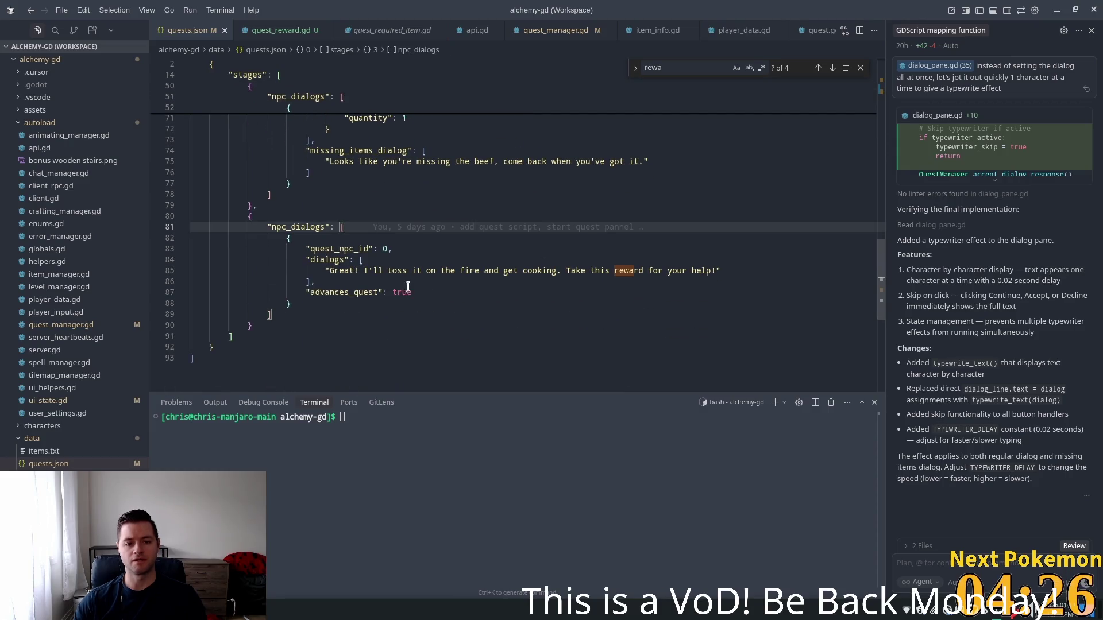
click(412, 290)
double_click(360, 293)
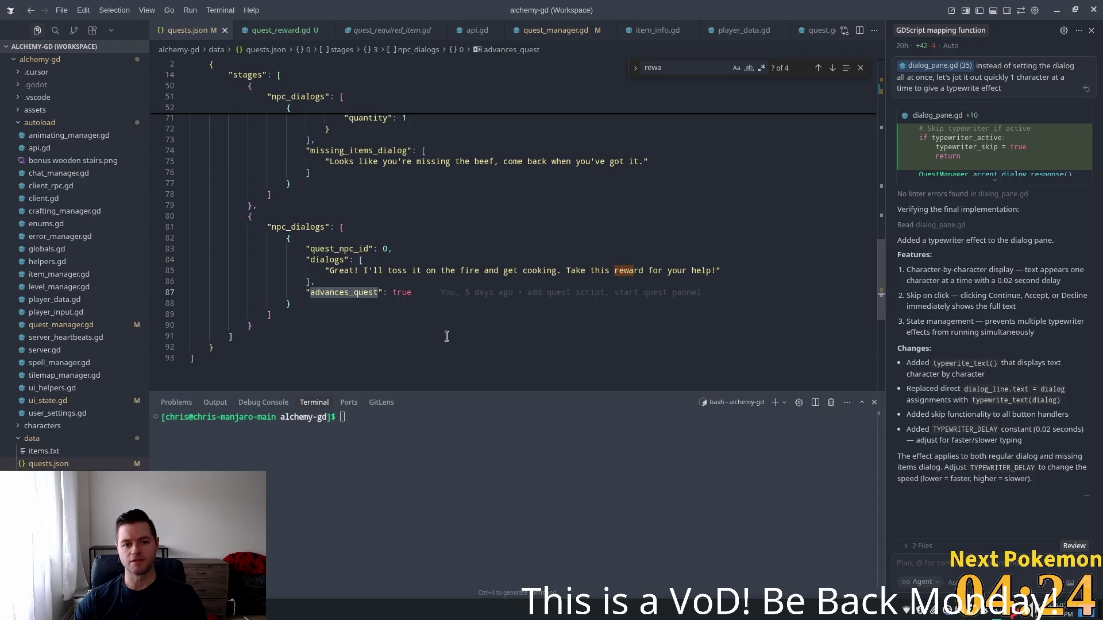
click(372, 281)
- Inspect the final reward dialog lines, then switch to quest_manager.gd
click(379, 258)
click(329, 283)
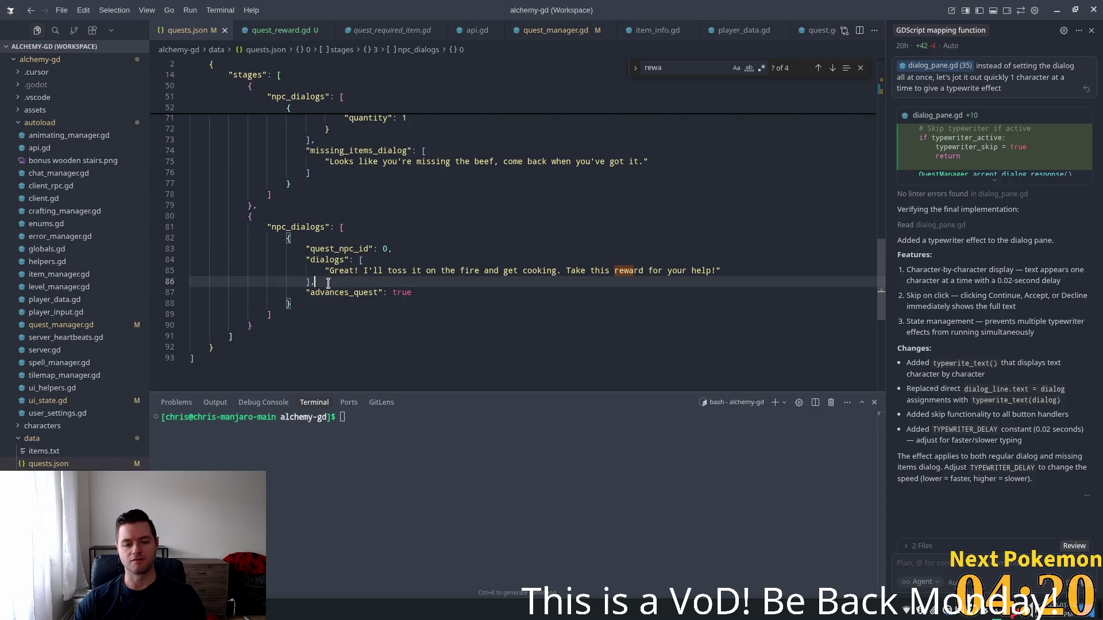
shift+click(363, 260)
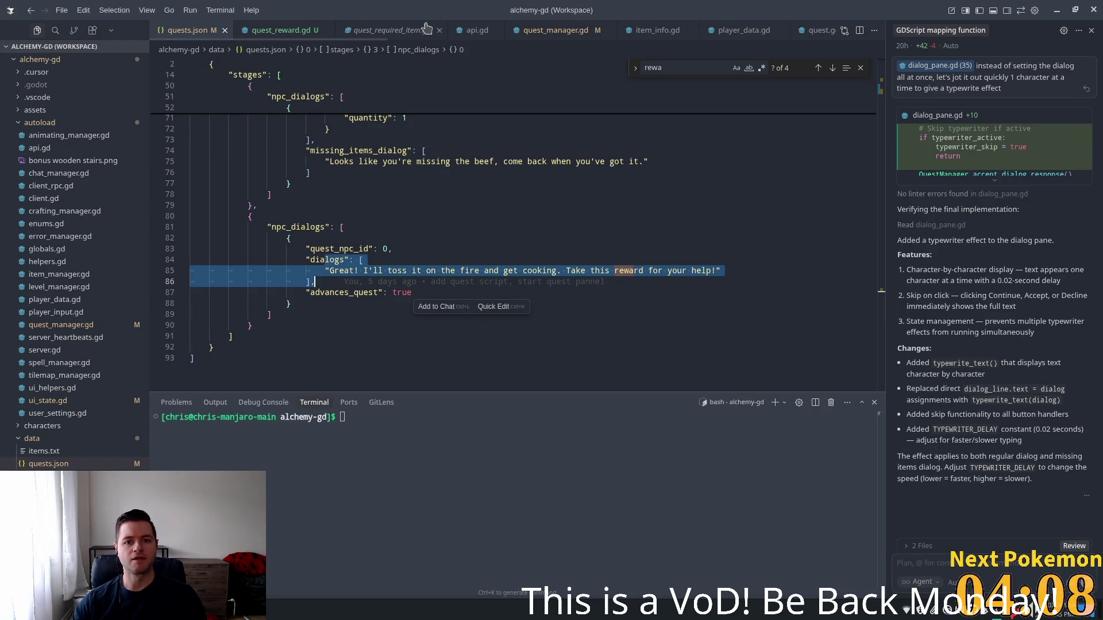
key(ctrl+Tab)
scroll(356, 310, up, 8)
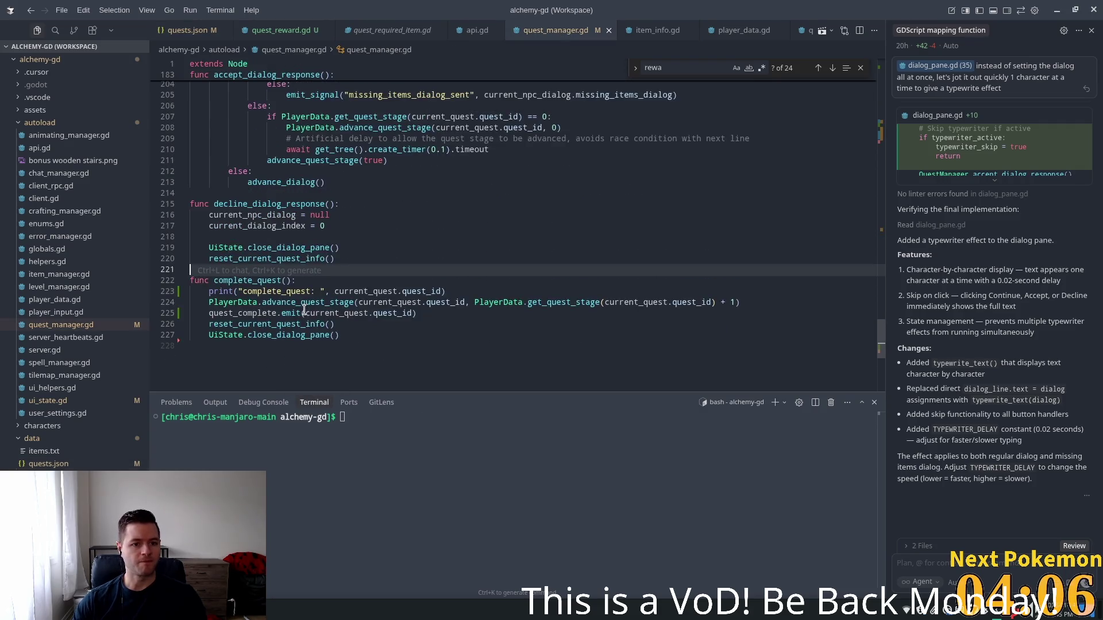
scroll(341, 332, up, 4)
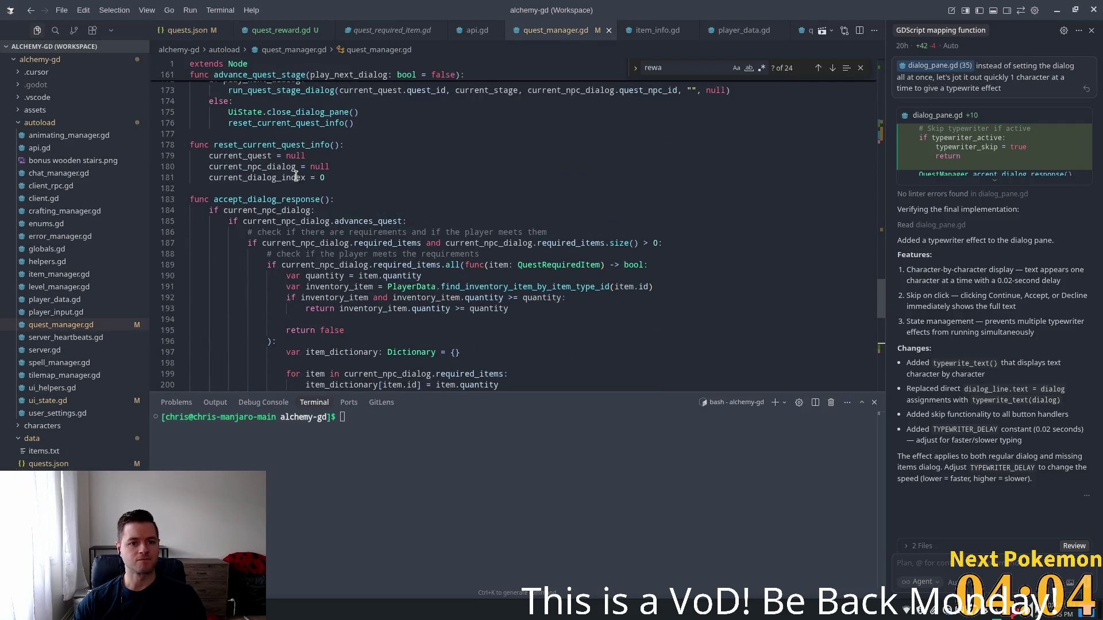
scroll(297, 176, up, 5)
double_click(256, 103)
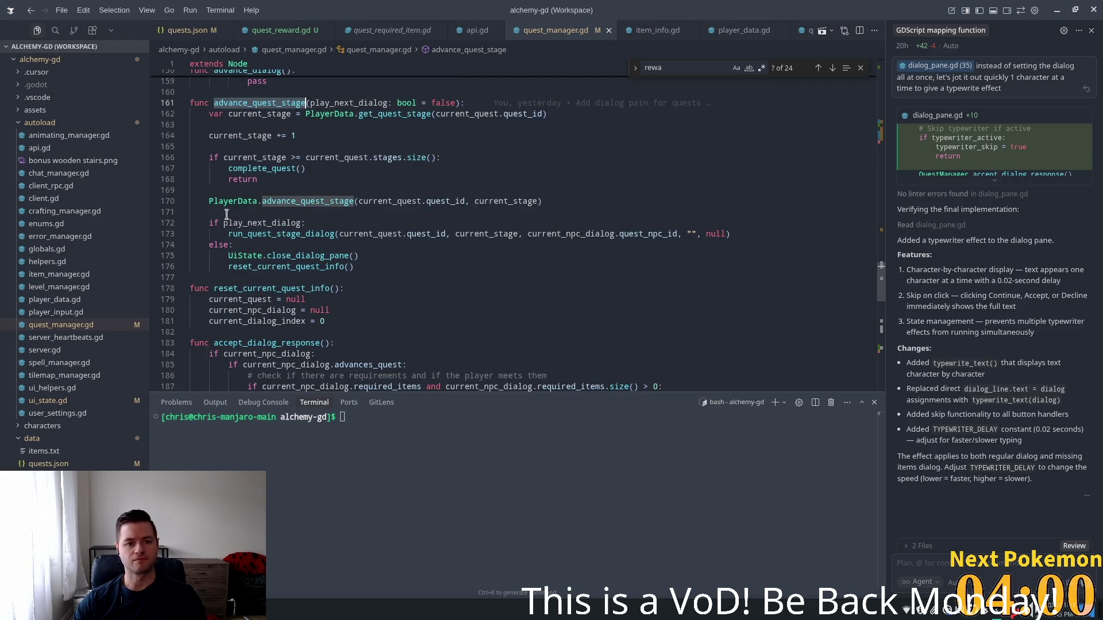
double_click(269, 136)
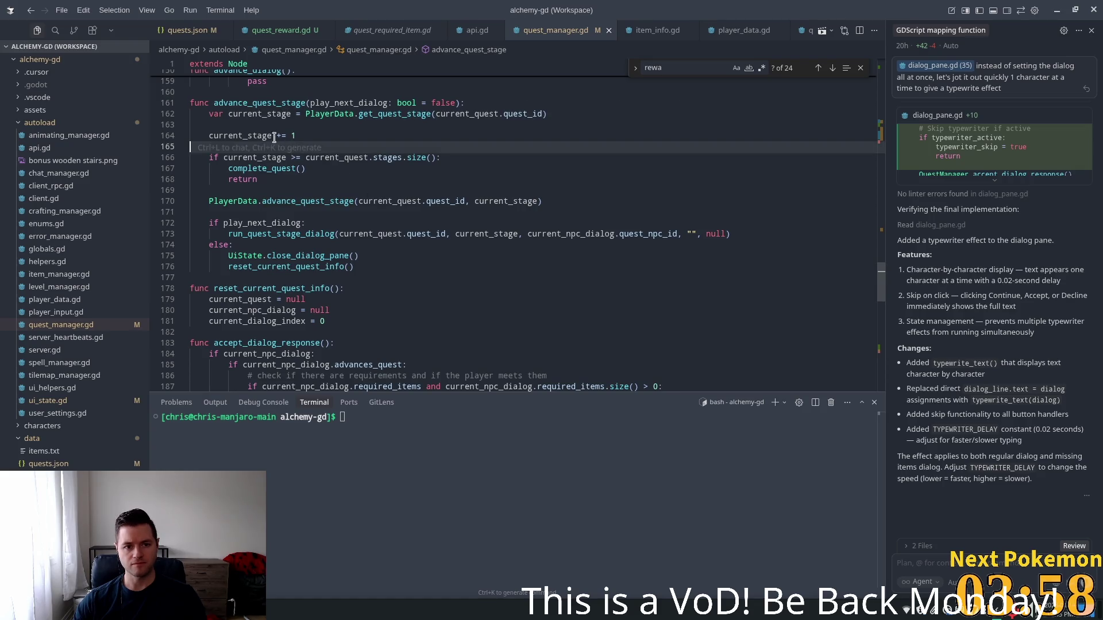
double_click(273, 114)
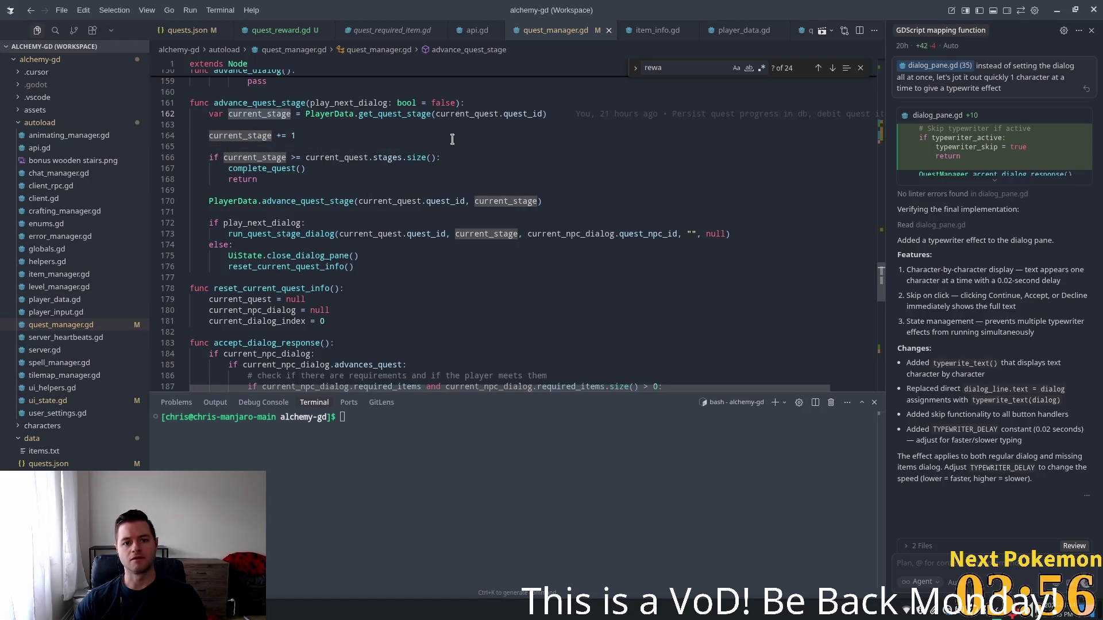
click(285, 136)
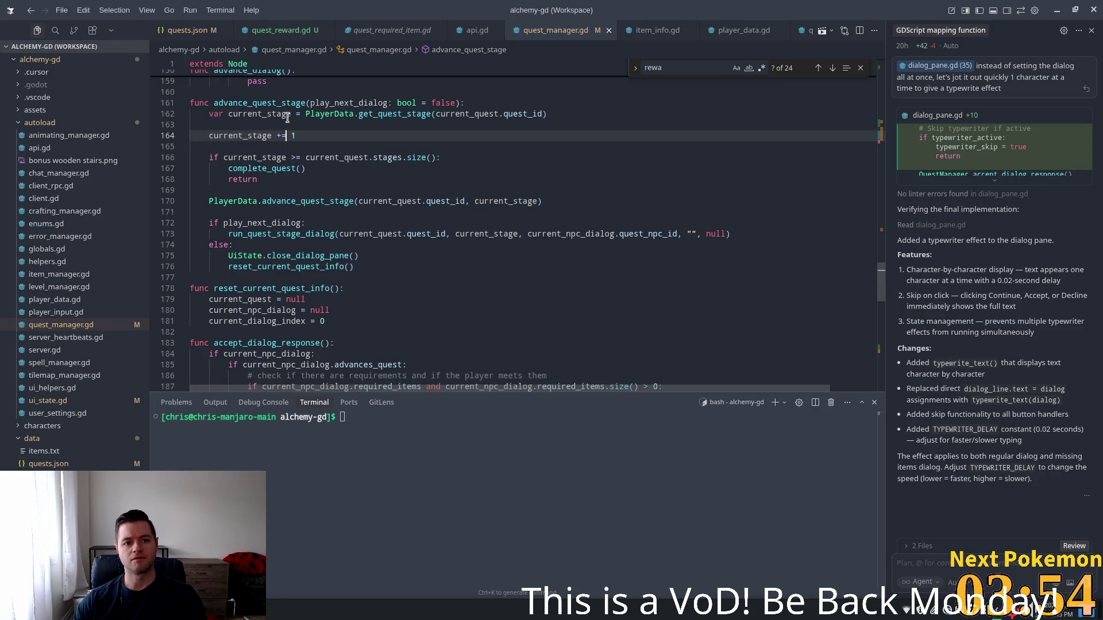
double_click(402, 113)
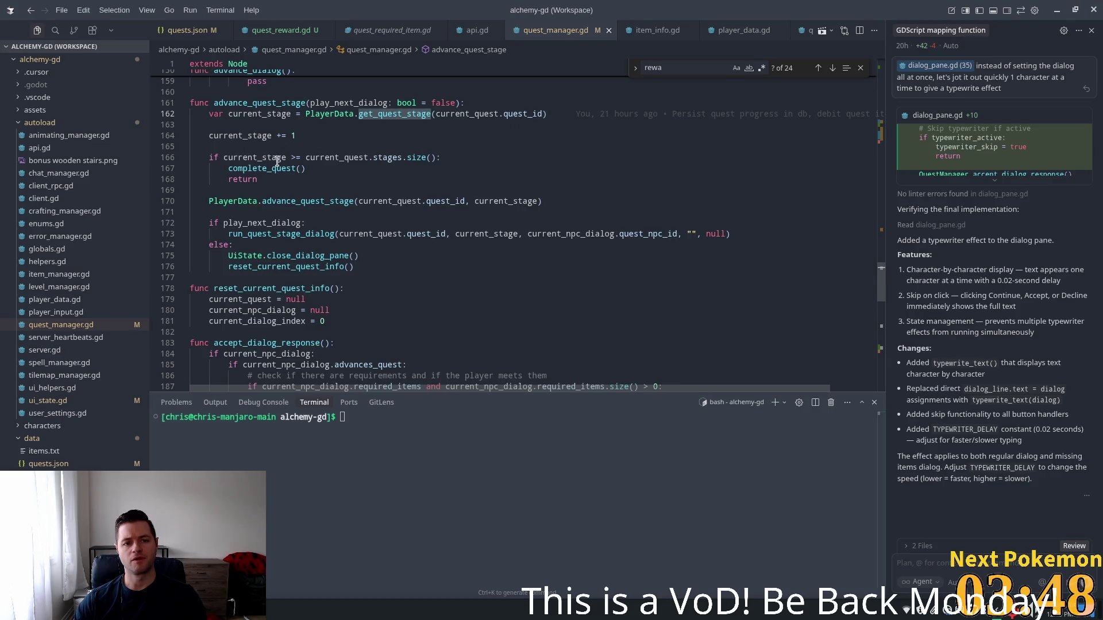
click(435, 157)
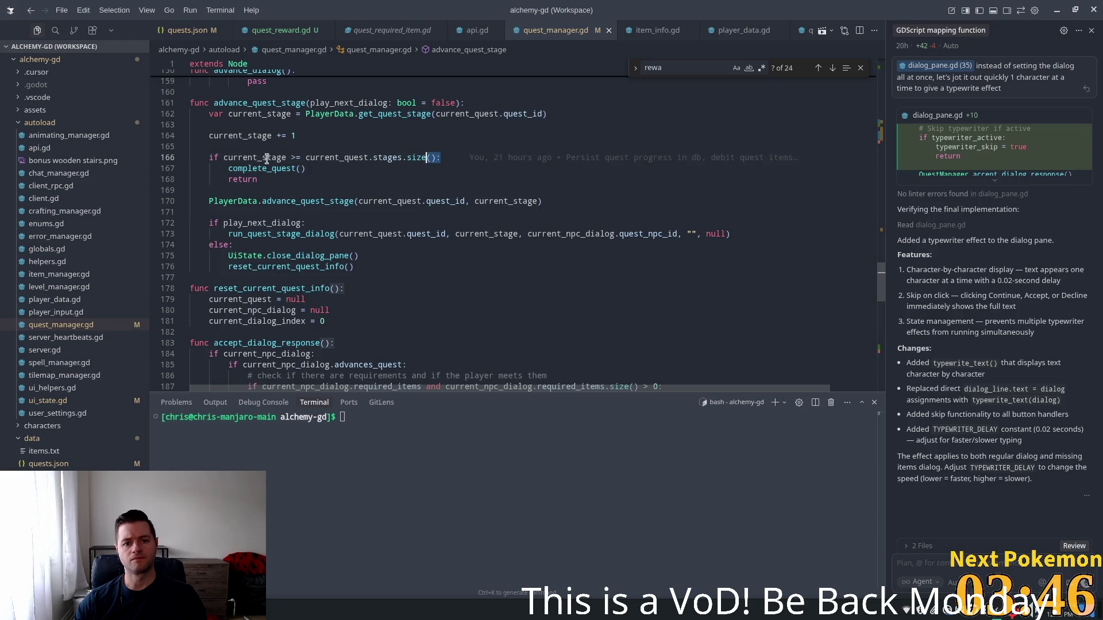
click(285, 157)
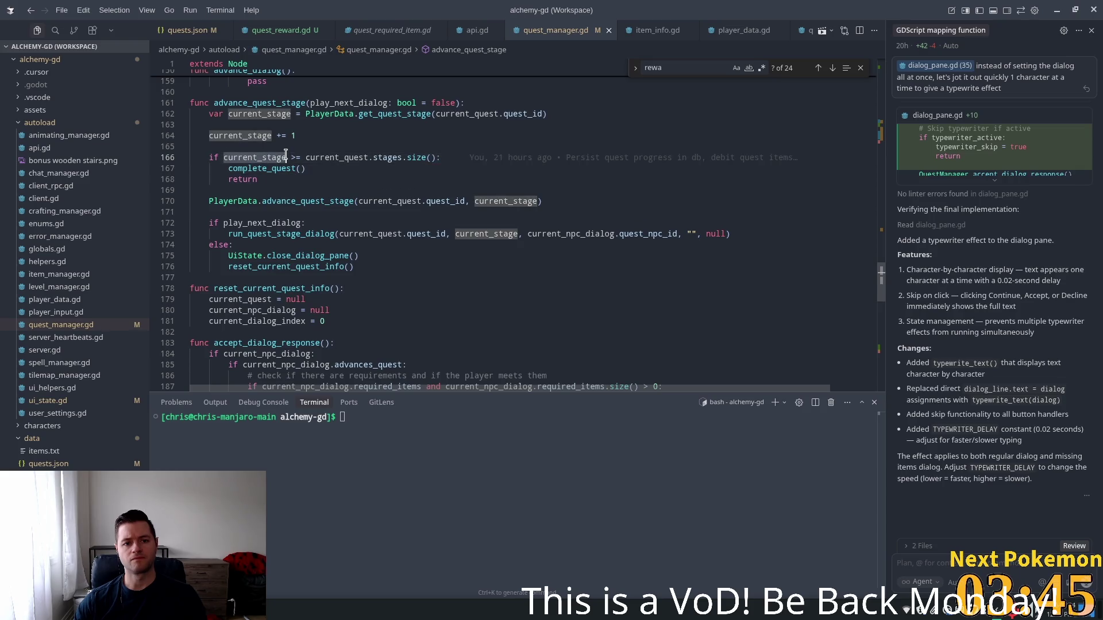
double_click(415, 157)
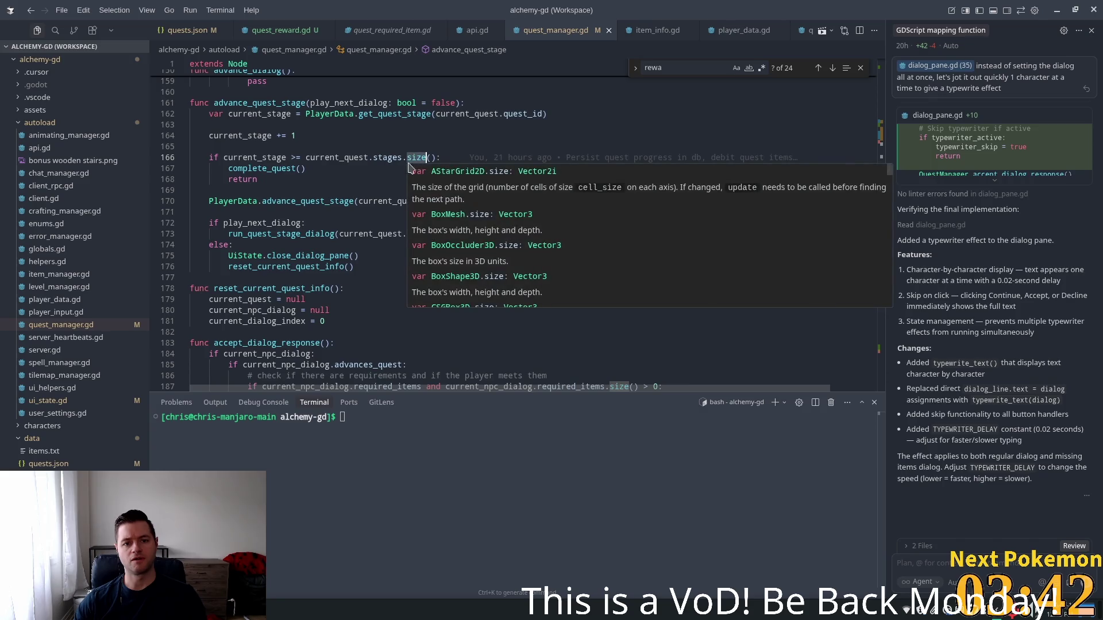
click(305, 157)
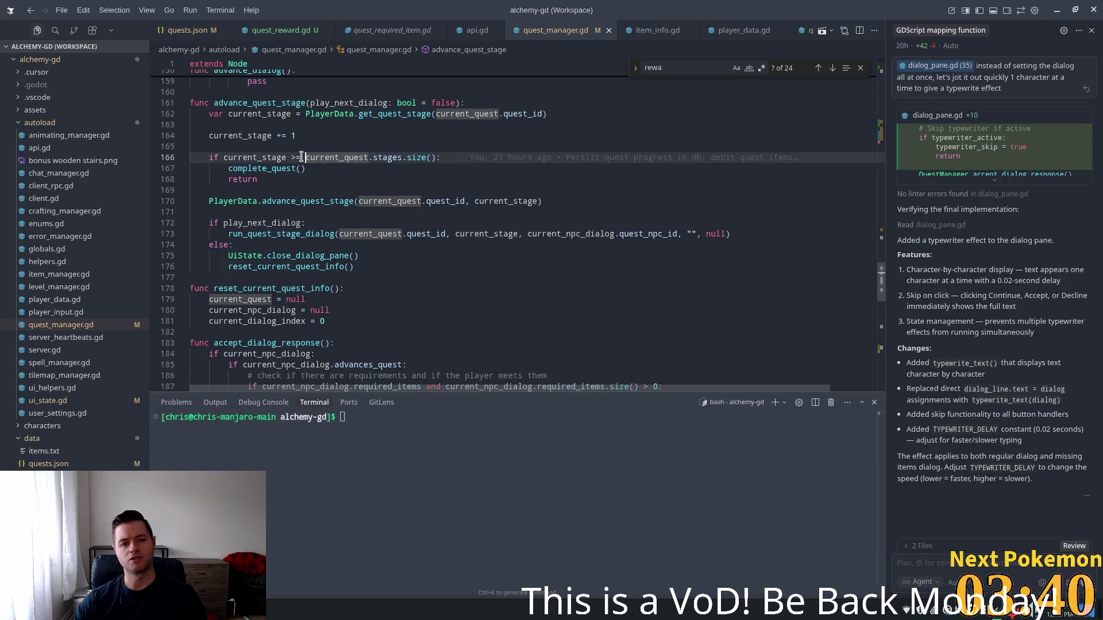
click(301, 158)
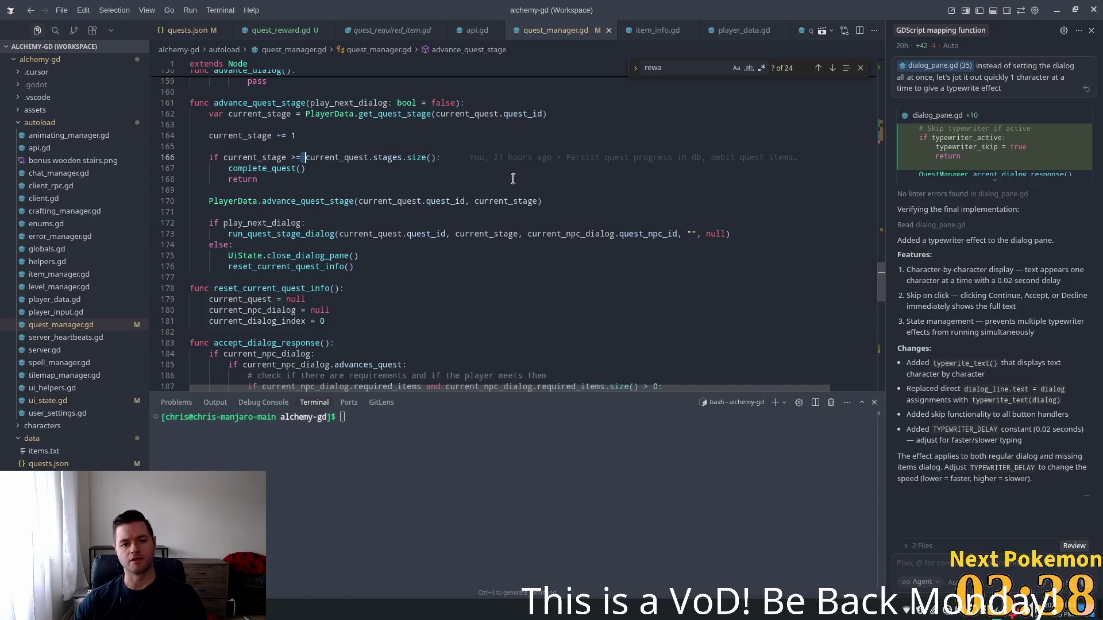
double_click(288, 169)
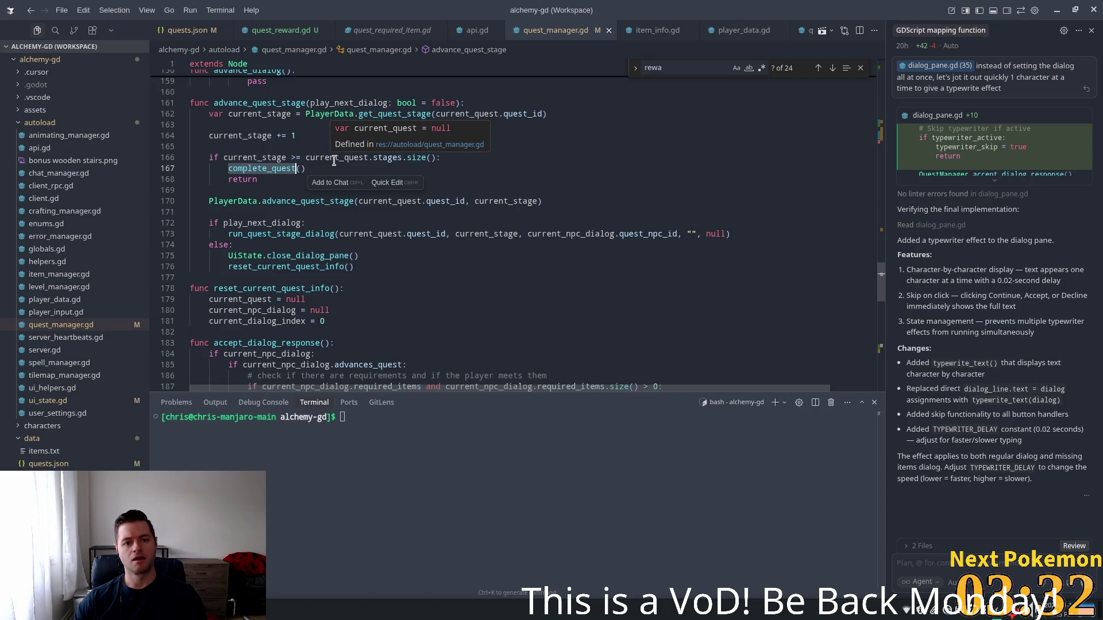
click(251, 135)
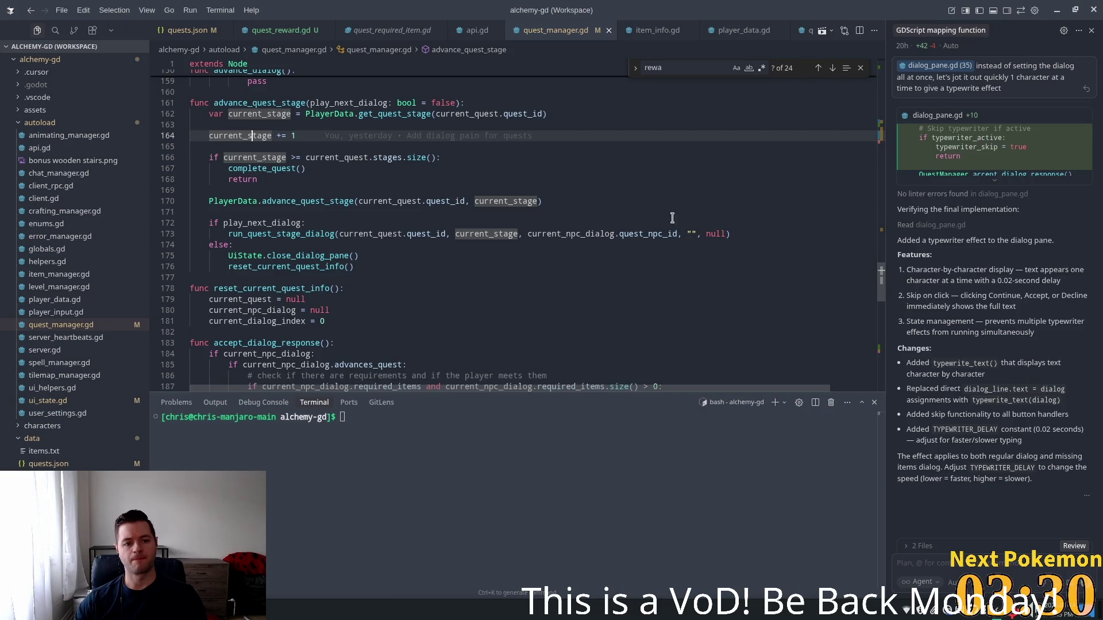
scroll(883, 262, up, 5)
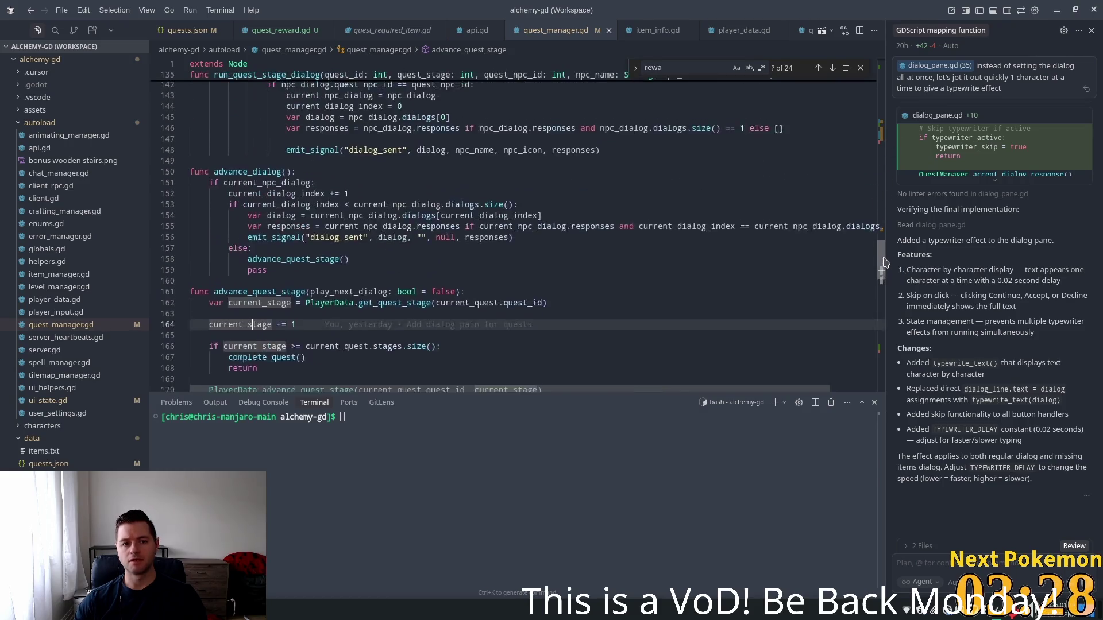
scroll(883, 262, up, 5)
scroll(889, 254, down, 3)
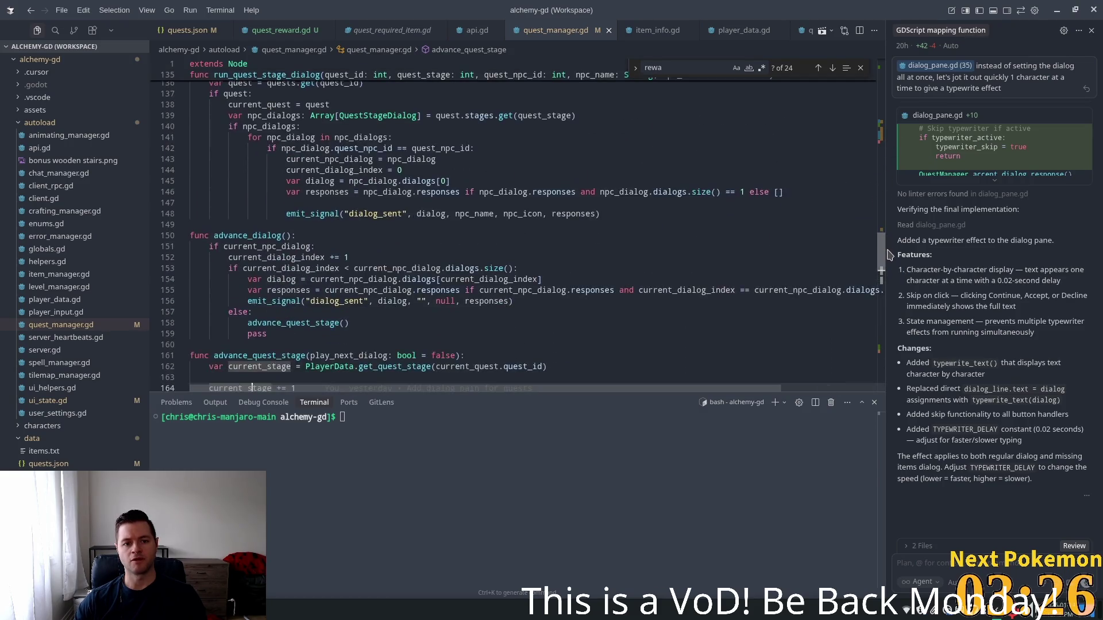
scroll(889, 254, up, 2)
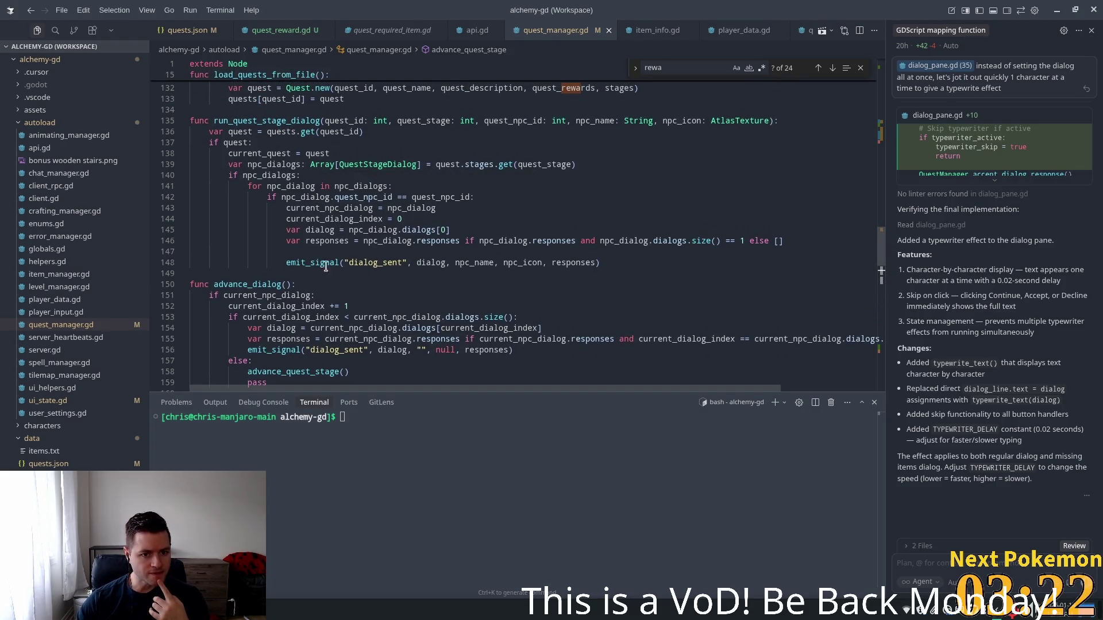
click(403, 263)
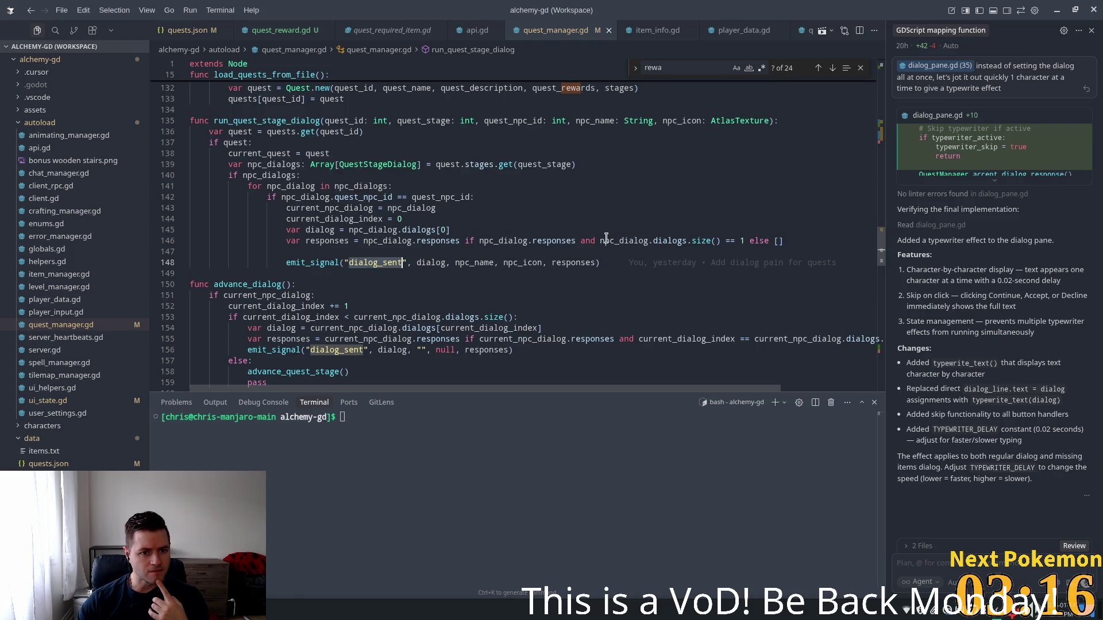
double_click(275, 122)
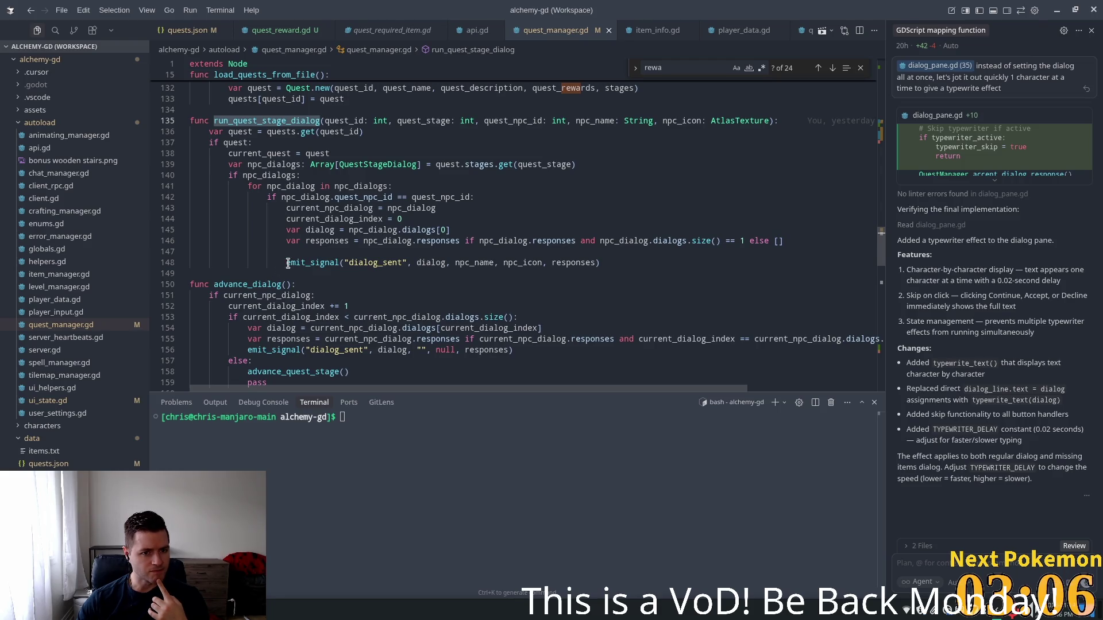
scroll(287, 265, up, 5)
scroll(295, 259, down, 4)
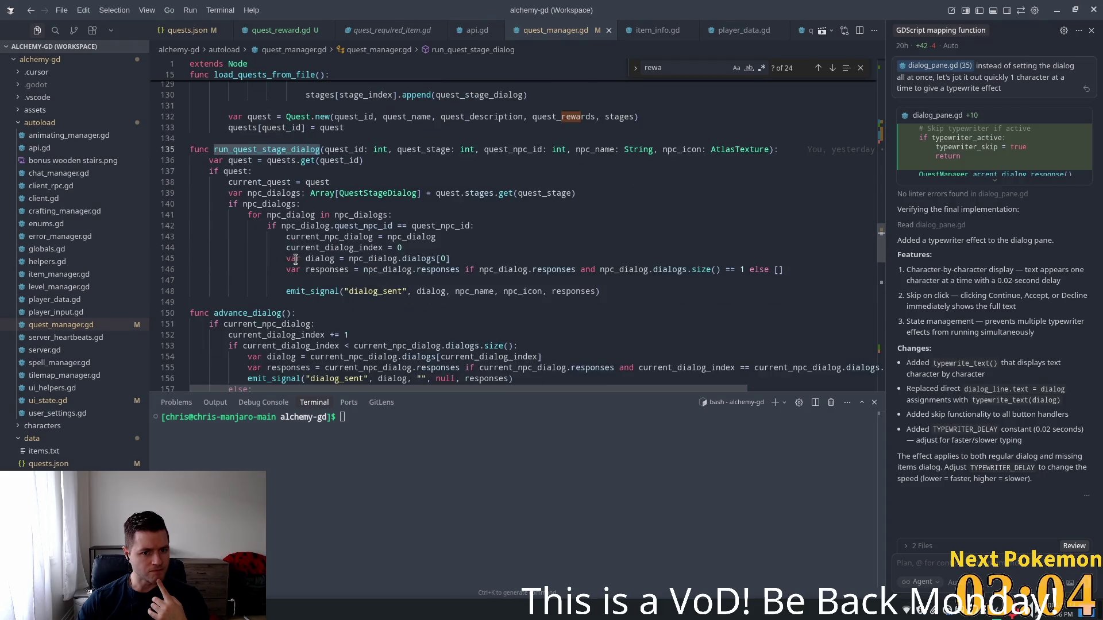
click(317, 291)
double_click(383, 292)
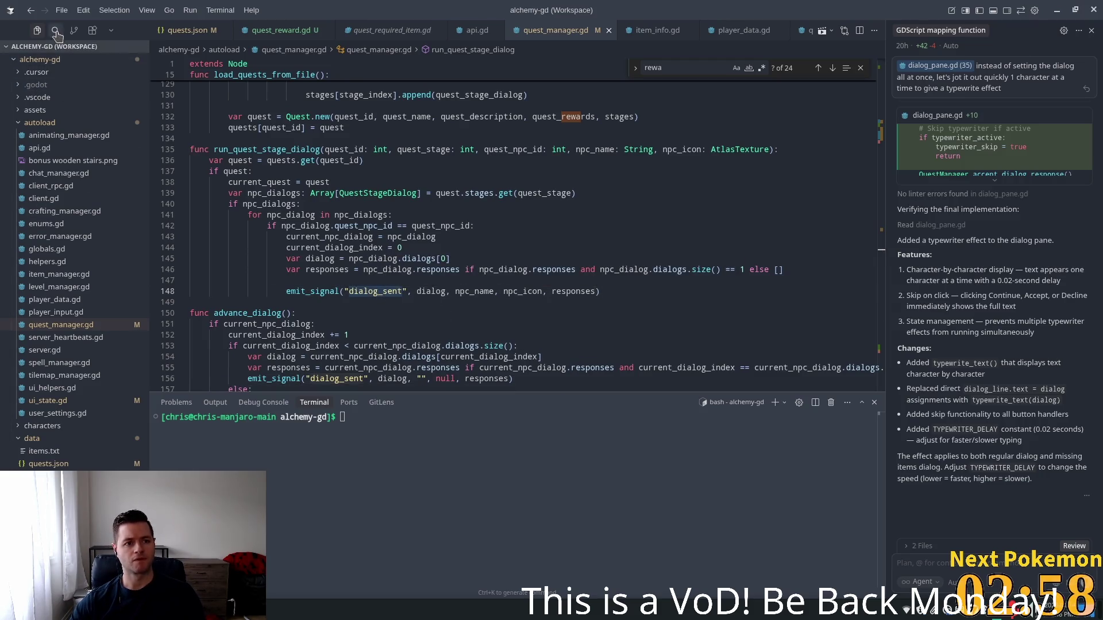
- Find the dialog_sent connections and jump to the _on_dialog_sent handler in dialog_pane.gd
key(ctrl+shift+f)
text(.conn)
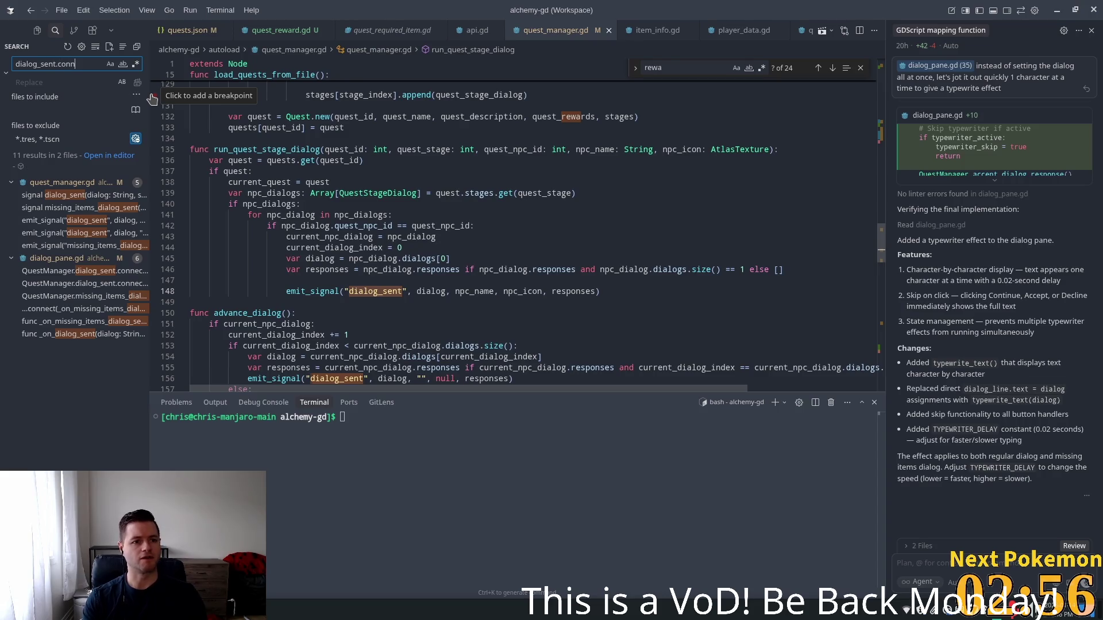
click(59, 196)
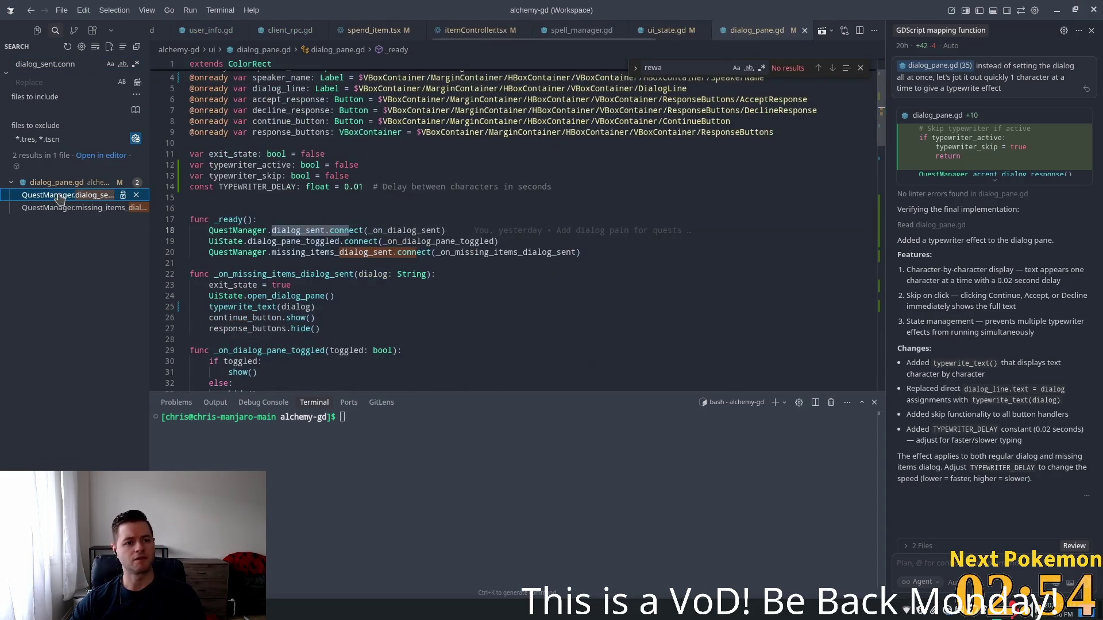
click(69, 208)
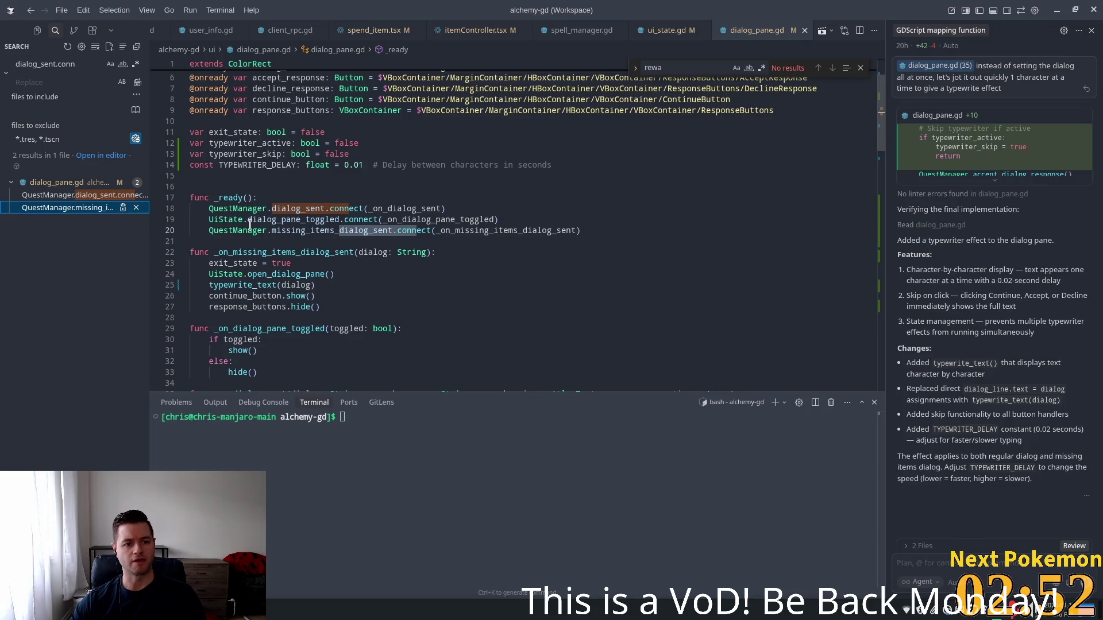
ctrl+click(395, 210)
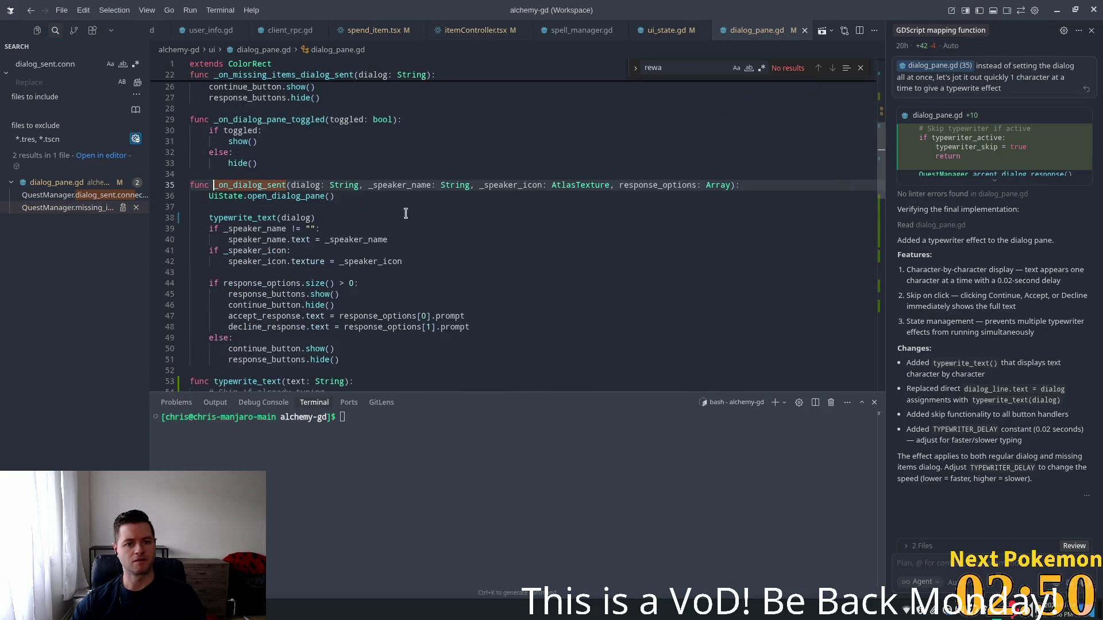
double_click(249, 196)
- Review the continue handler's close_dialog_pane and advance_dialog lines
scroll(393, 254, down, 2)
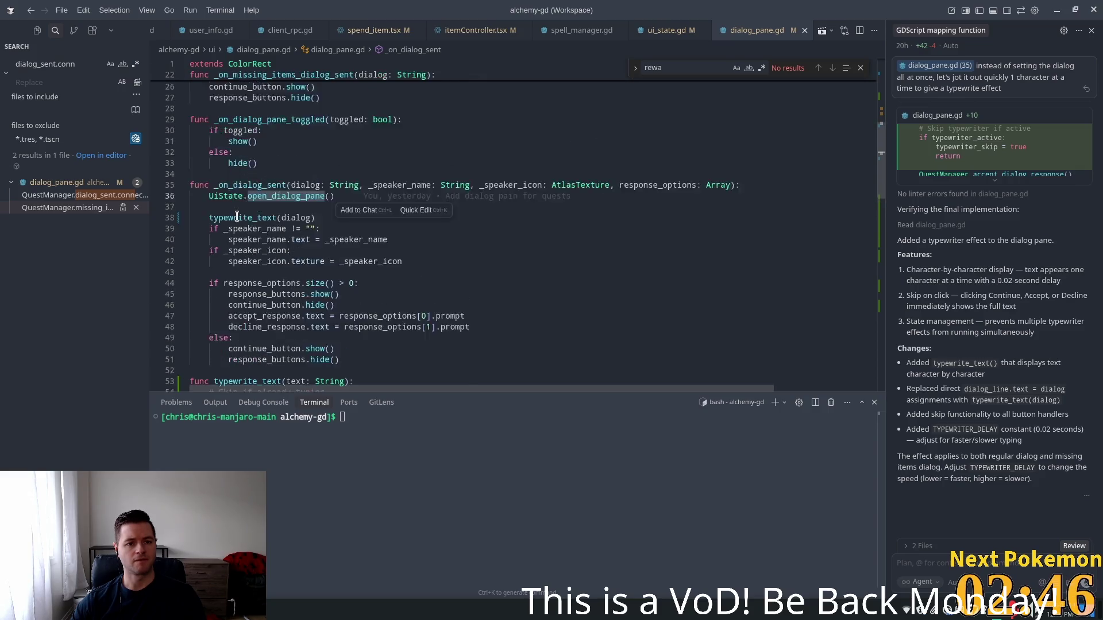
scroll(281, 230, up, 6)
scroll(279, 233, down, 10)
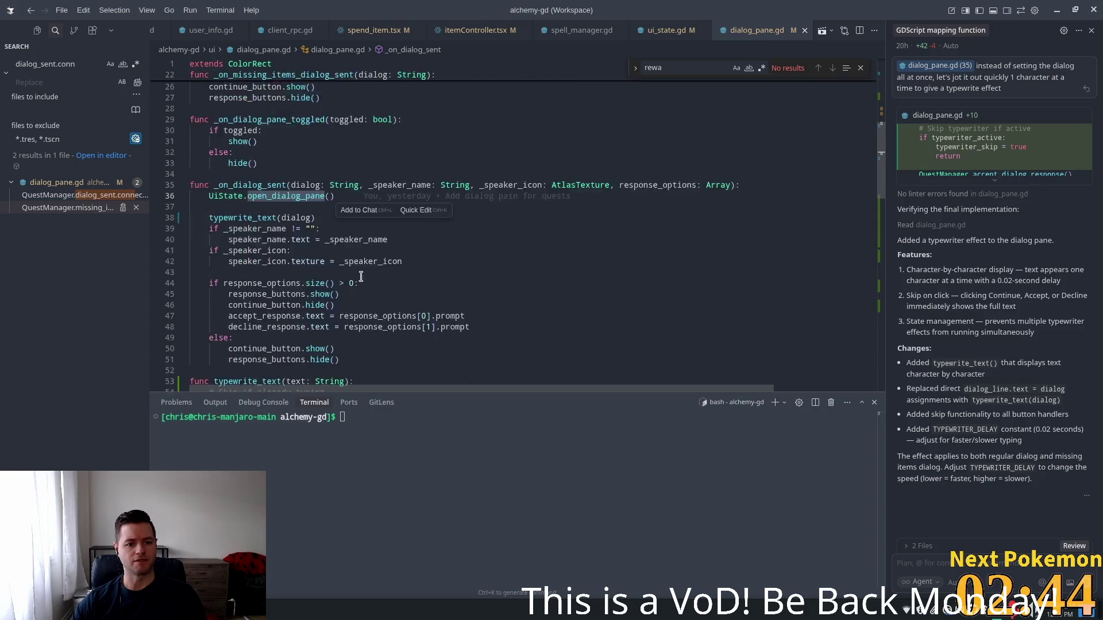
scroll(877, 197, down, 7)
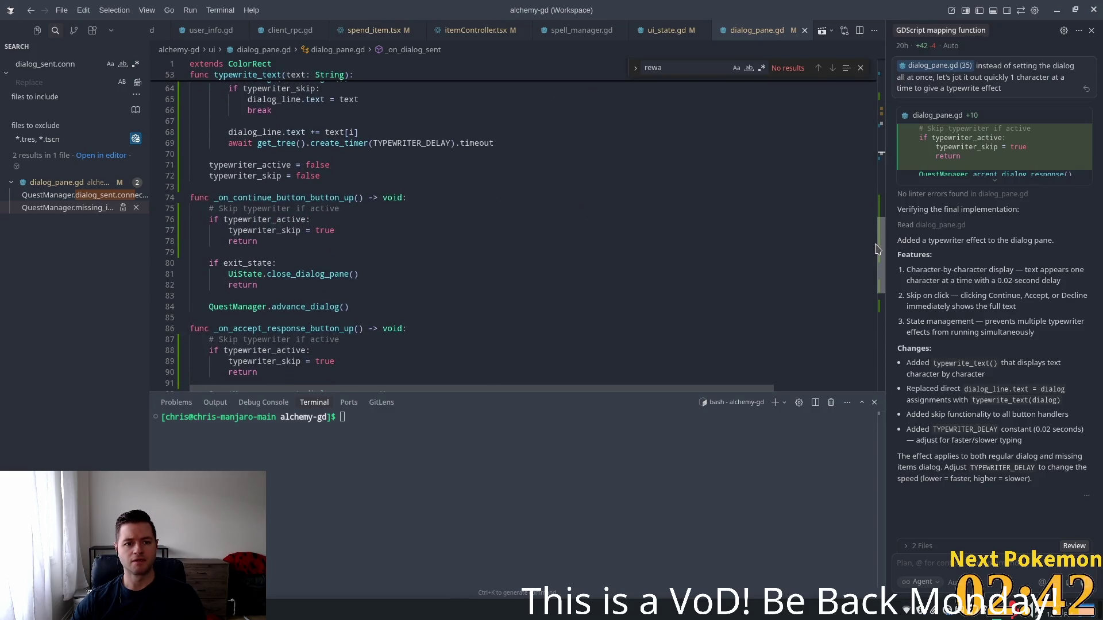
click(352, 253)
click(304, 274)
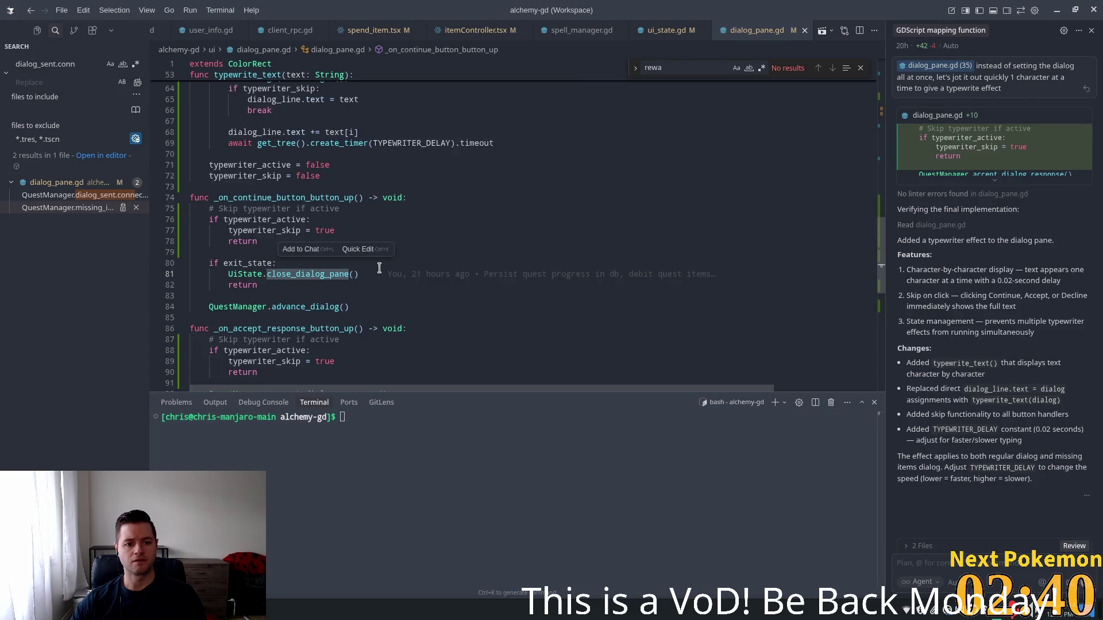
scroll(287, 246, down, 3)
click(266, 222)
- Inspect exit_state and close_dialog_pane on lines 80–81, then search the file for exit_state
double_click(229, 178)
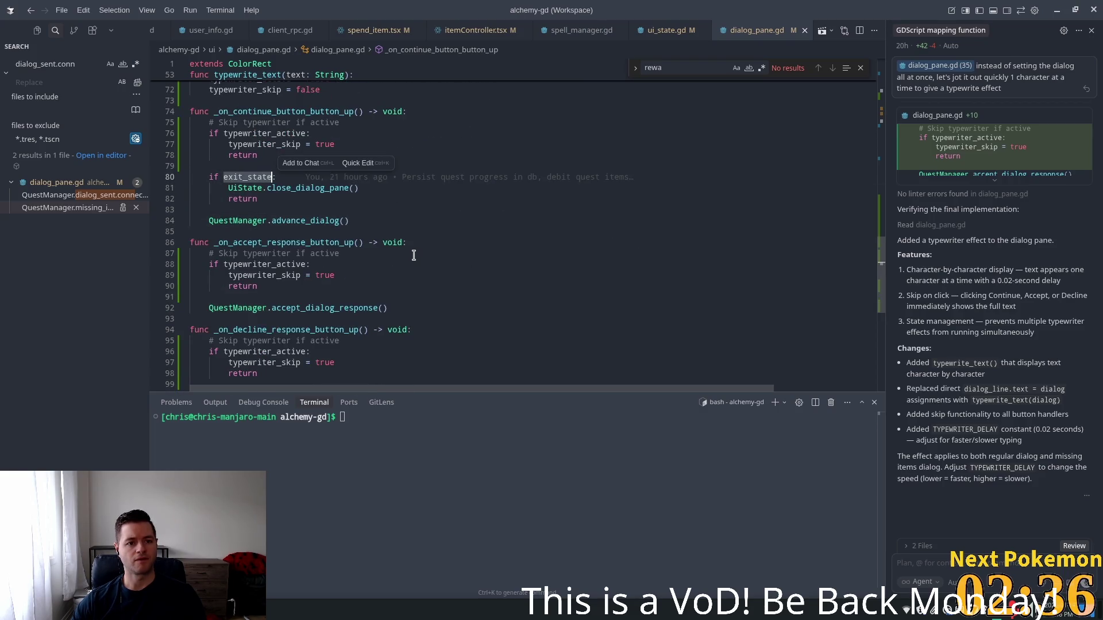
double_click(284, 189)
scroll(351, 226, up, 4)
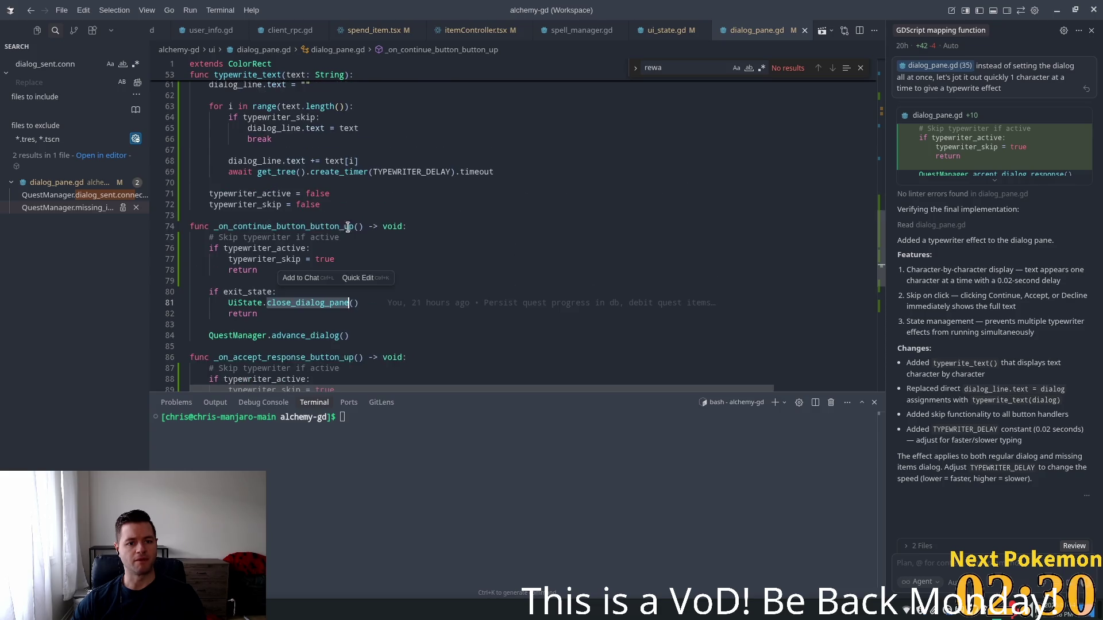
double_click(246, 292)
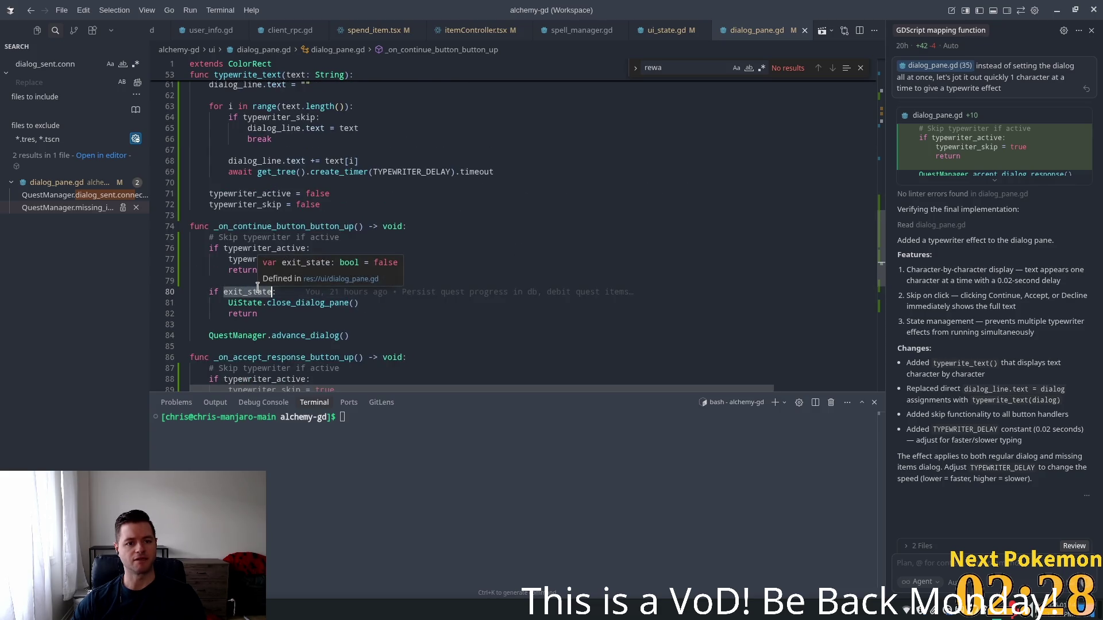
key(ctrl+f)
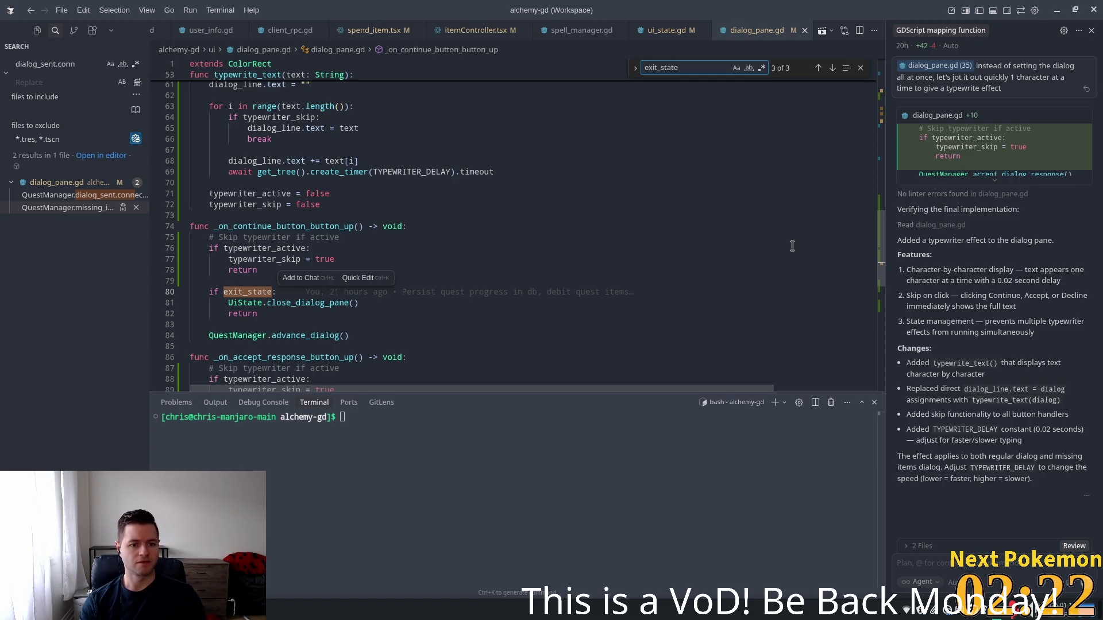
key(Return)
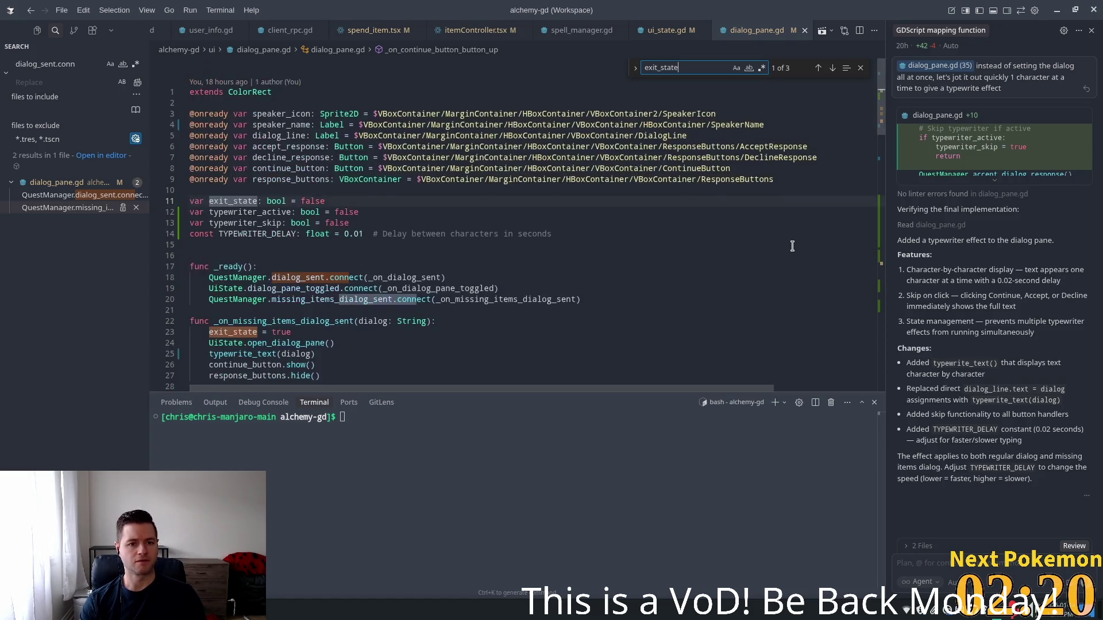
key(Return)
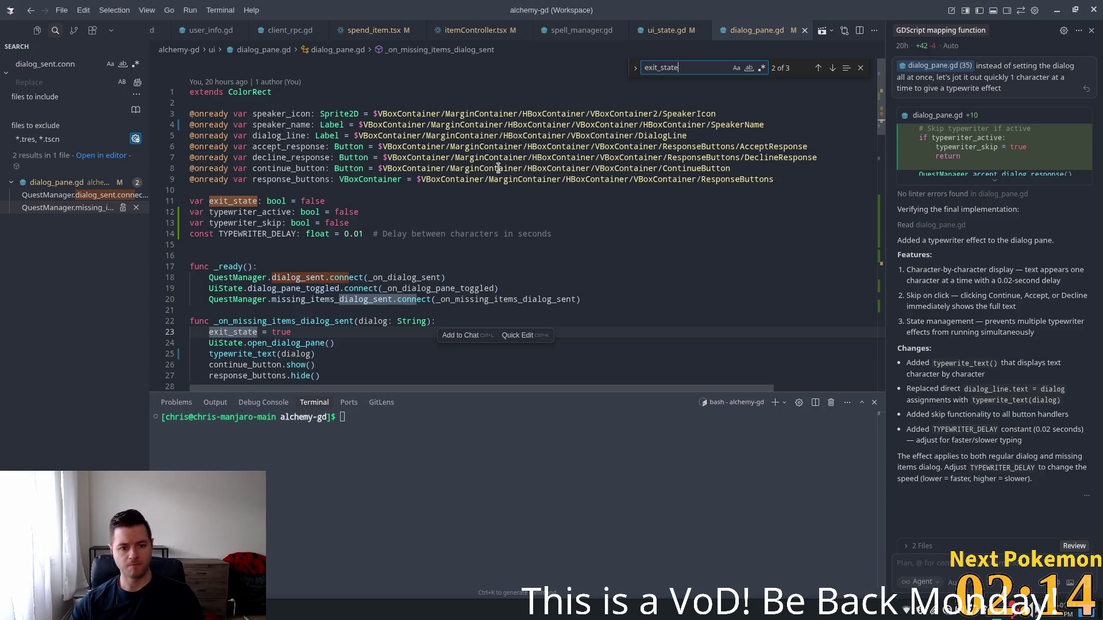
scroll(509, 168, down, 5)
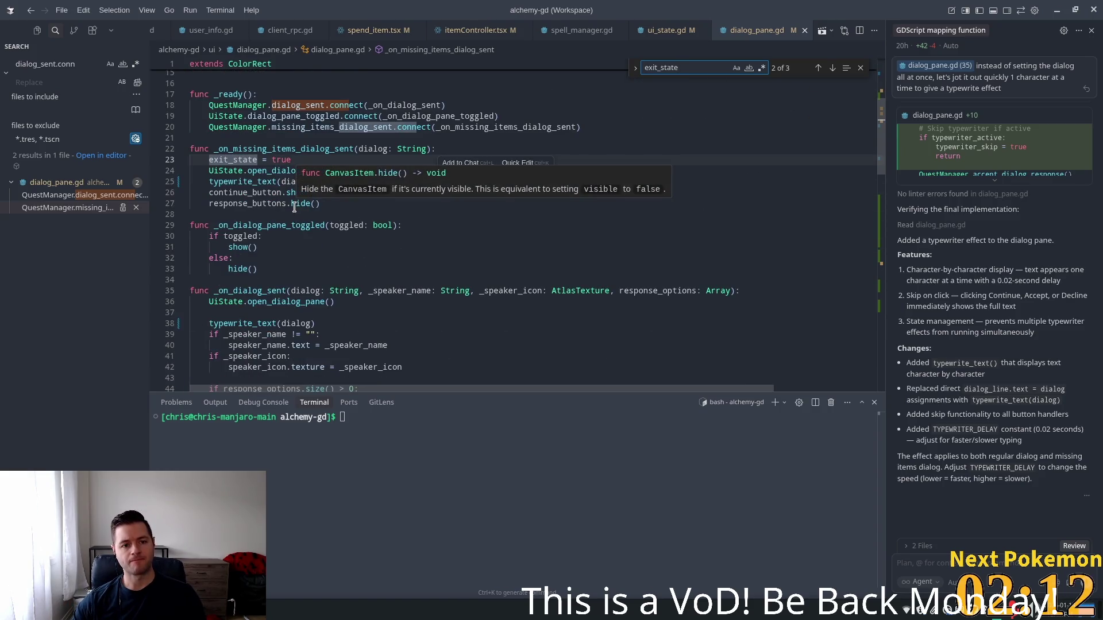
double_click(240, 160)
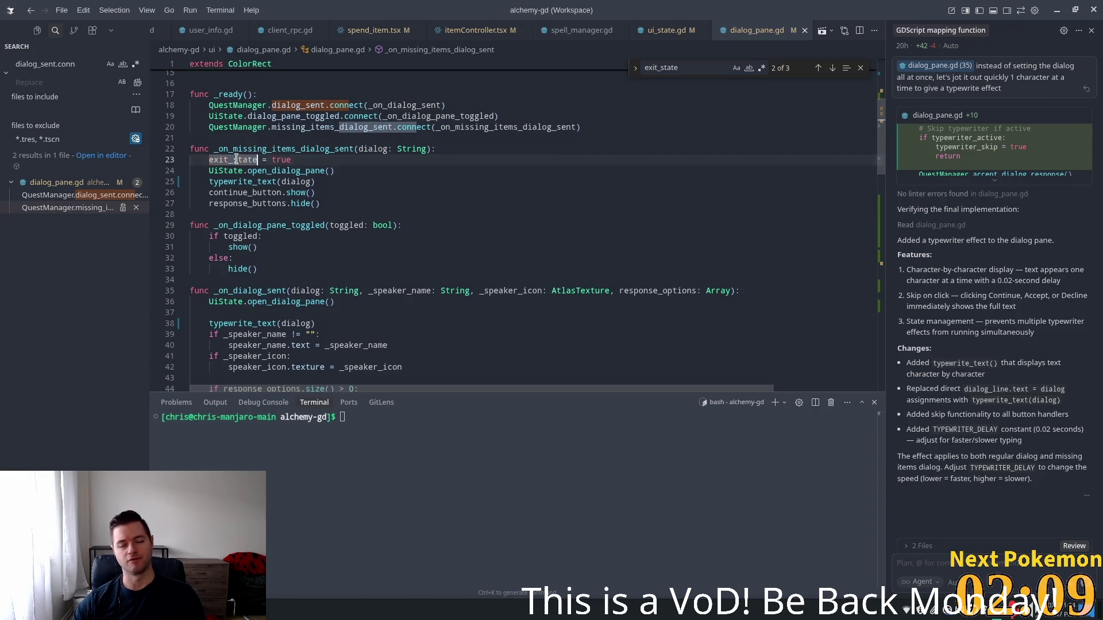
double_click(273, 159)
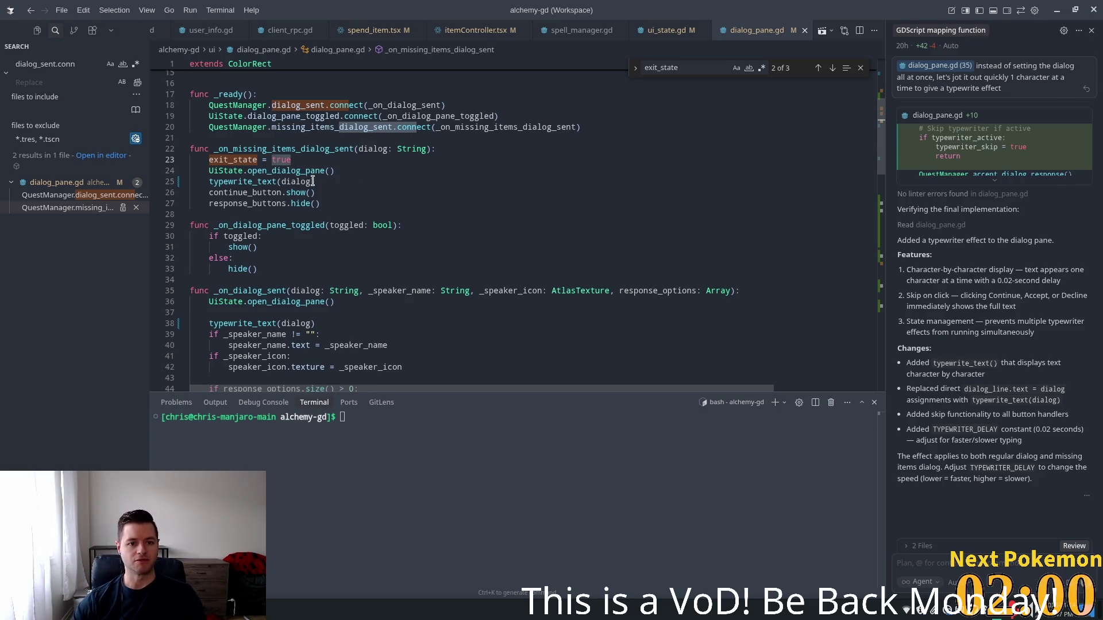
scroll(313, 182, down, 6)
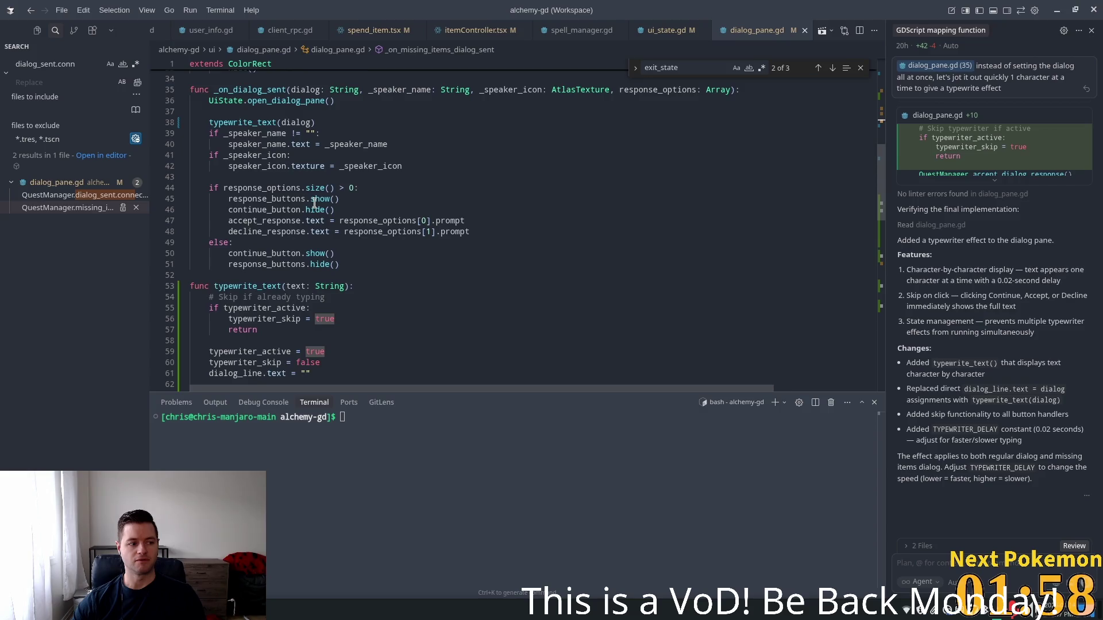
scroll(314, 203, down, 2)
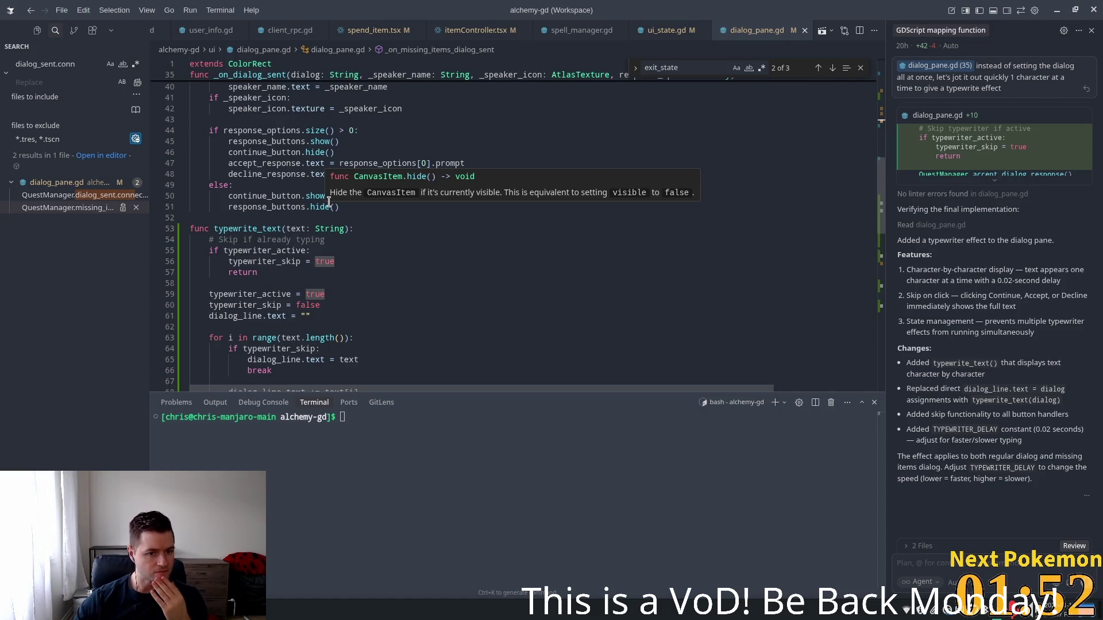
scroll(374, 279, down, 7)
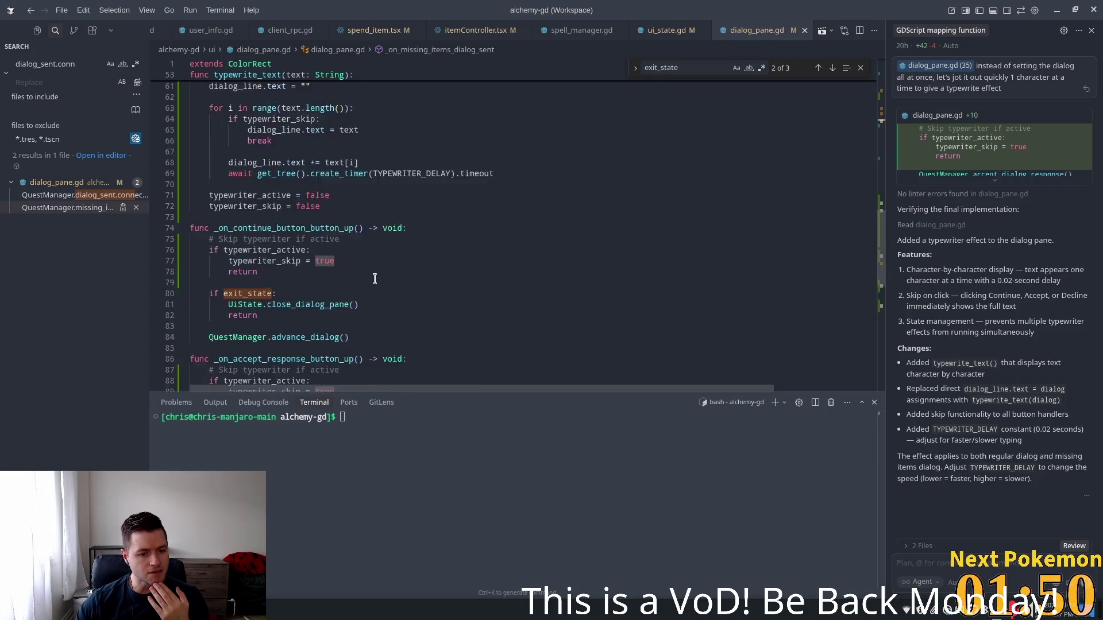
scroll(374, 279, down, 1)
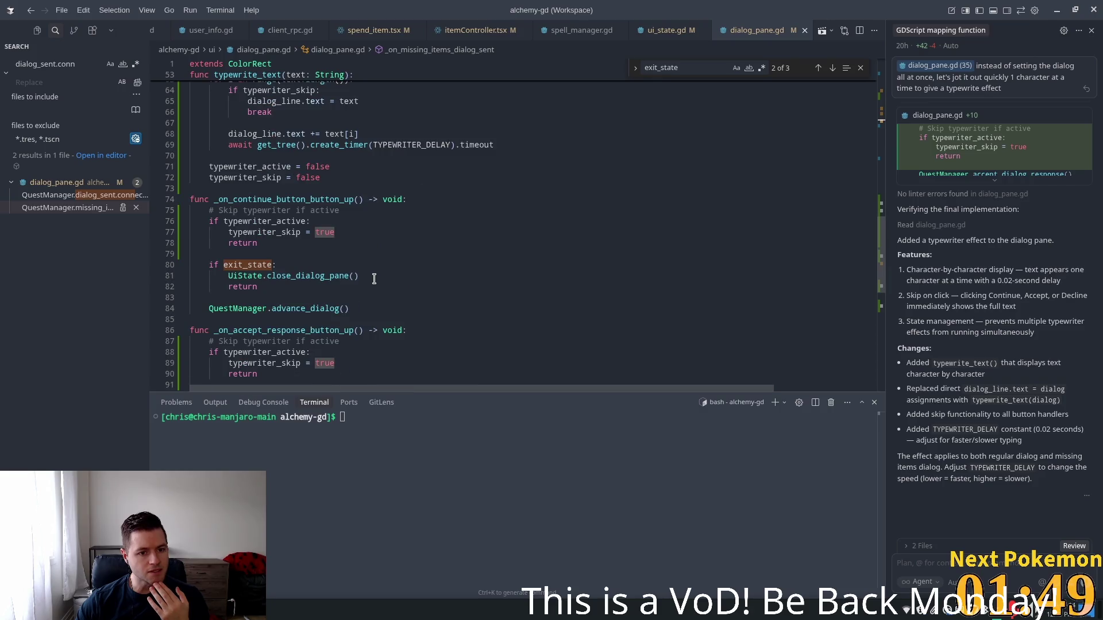
click(263, 270)
scroll(399, 216, down, 2)
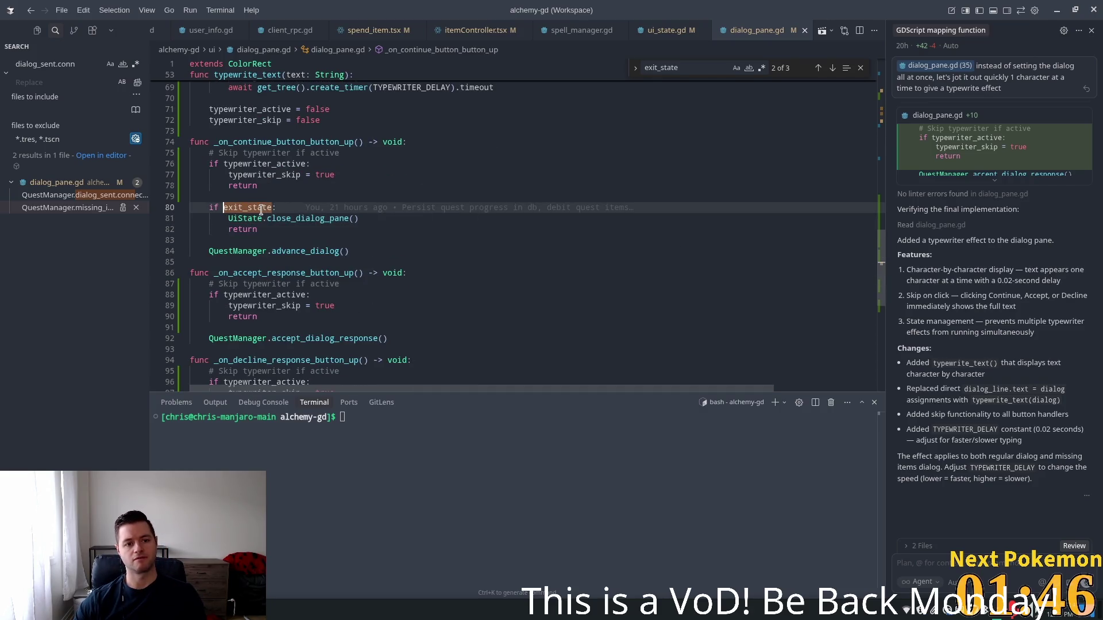
click(532, 213)
click(362, 221)
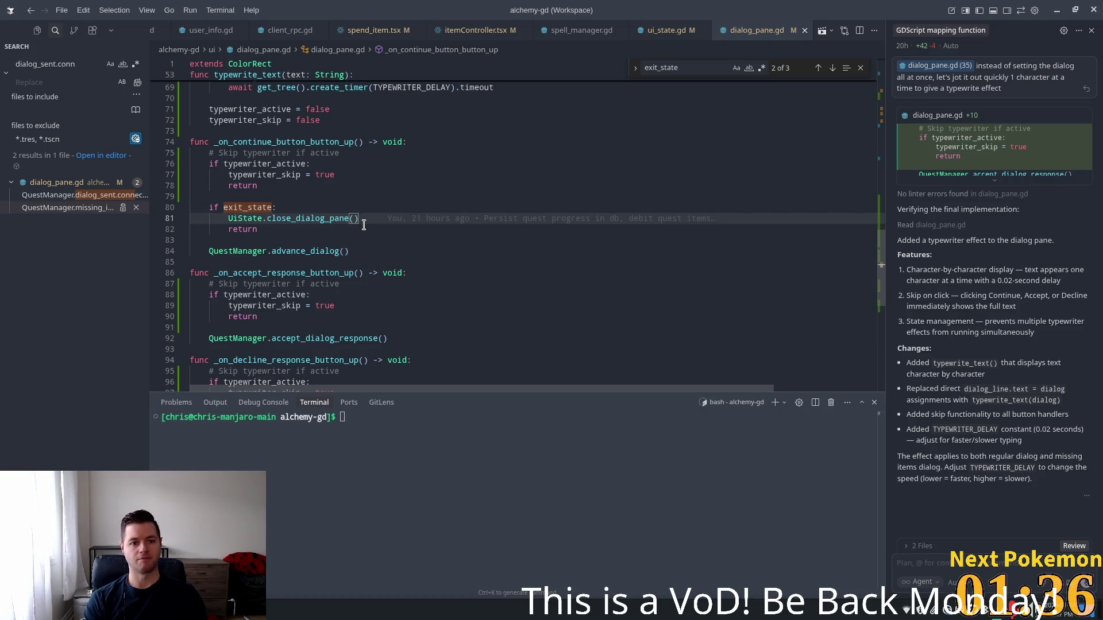
- Add 'exit_state = false' right after the close_dialog_pane() call in the continue handler
key(Return)
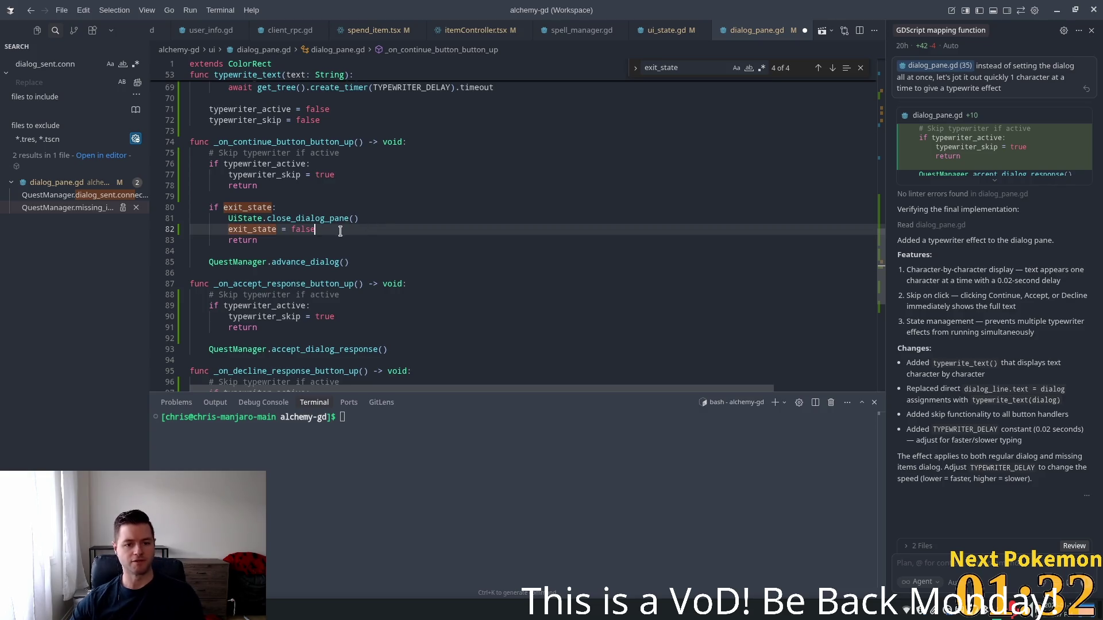
key(shift+Home)
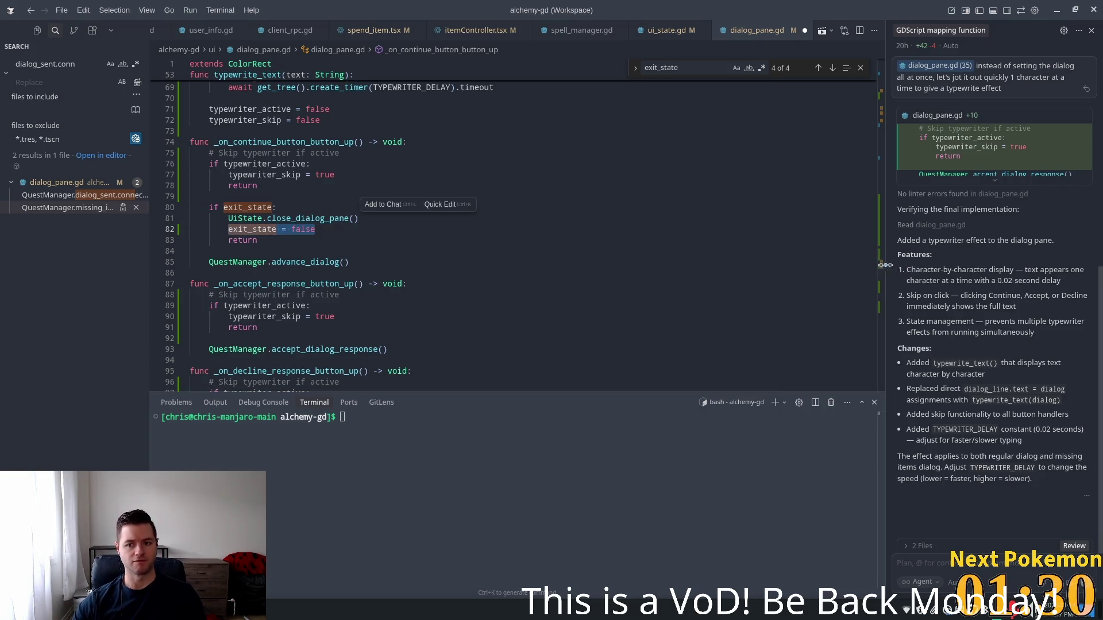
scroll(880, 202, up, 10)
drag(880, 202, 885, 162)
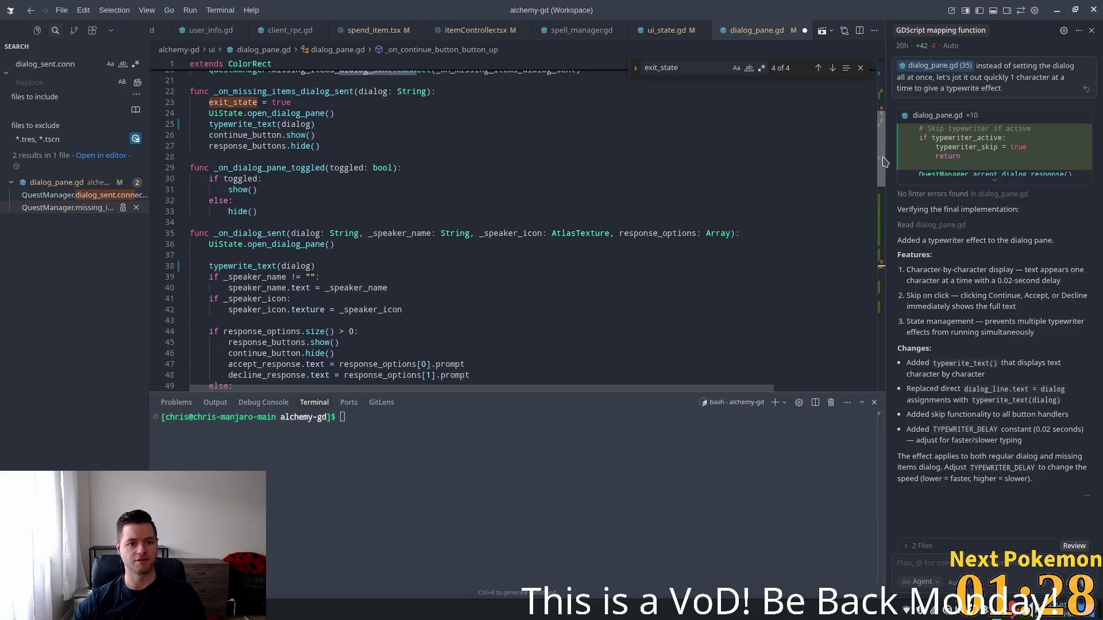
- Add 'exit_state = false' under else in _on_dialog_pane_toggled, then return to Godot
click(267, 201)
mouse_move(280, 205)
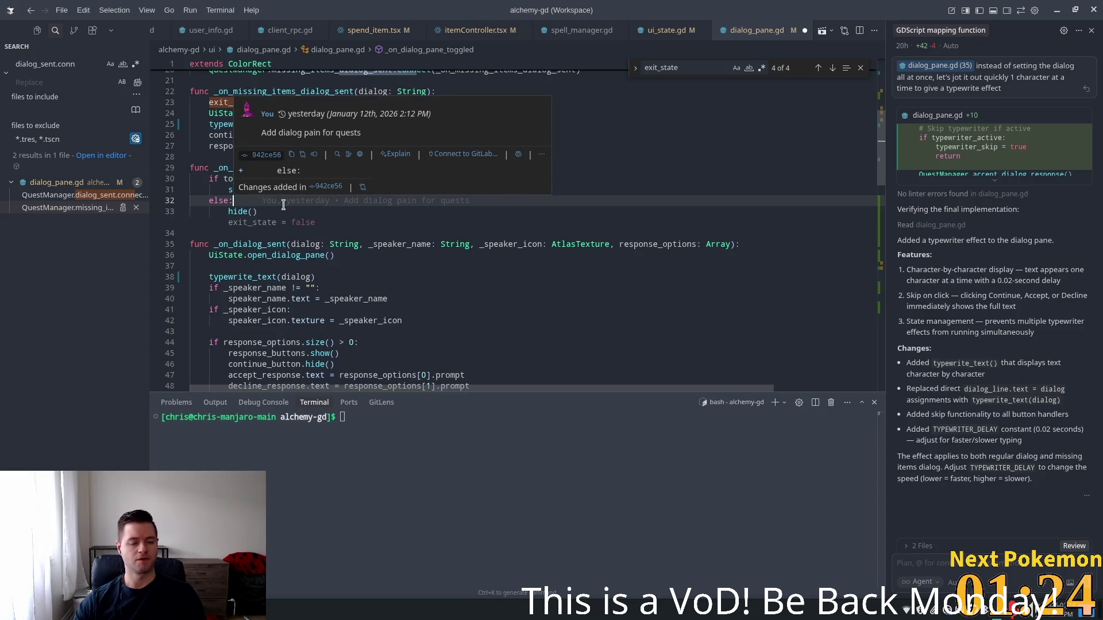
key(Tab)
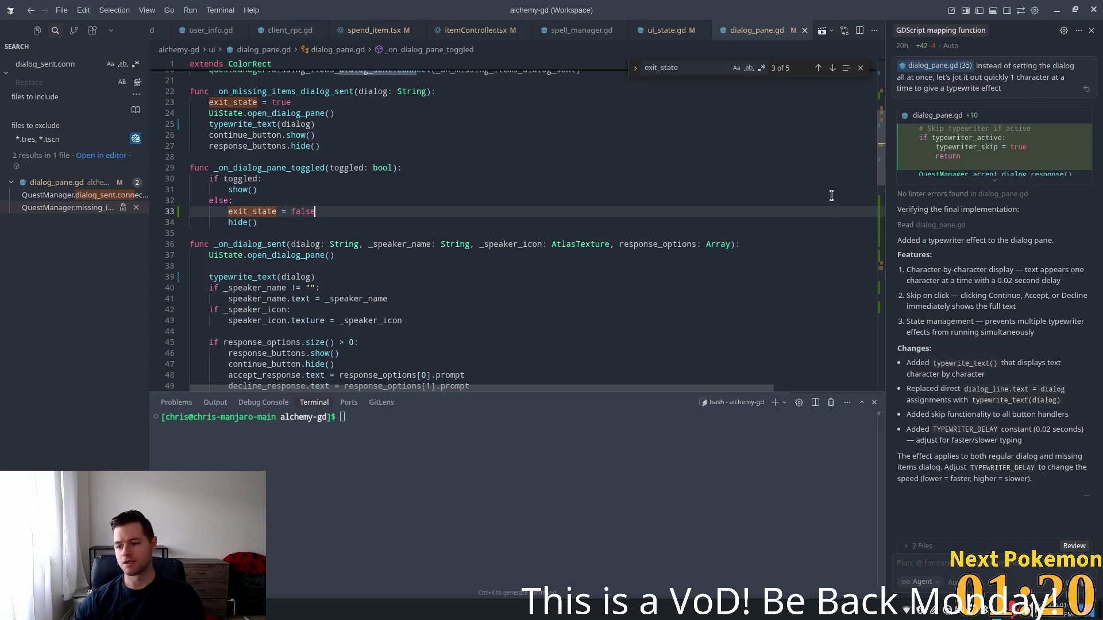
key(alt+Tab)
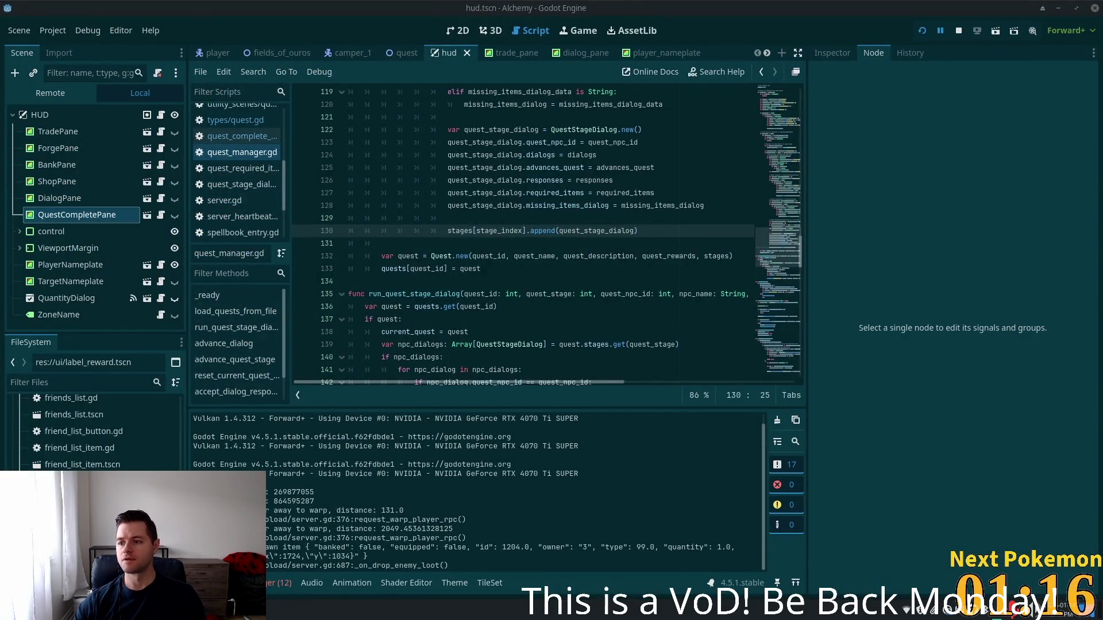
- Restart the Alchemy game, move its window aside, and talk to the Camper through his dialog
click(922, 30)
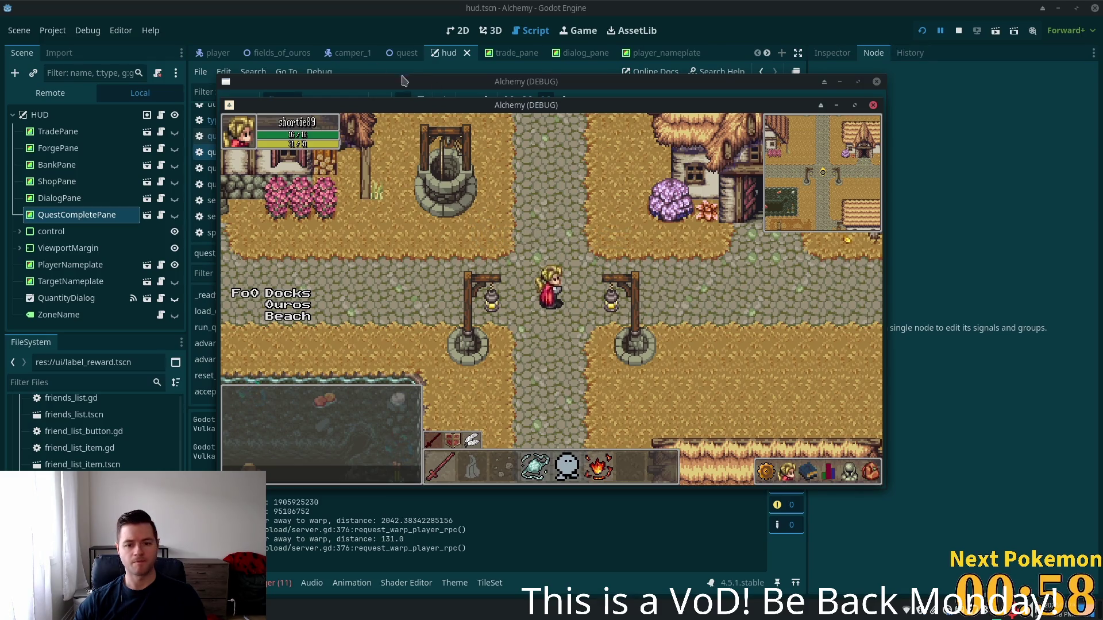
drag(540, 106, 641, 129)
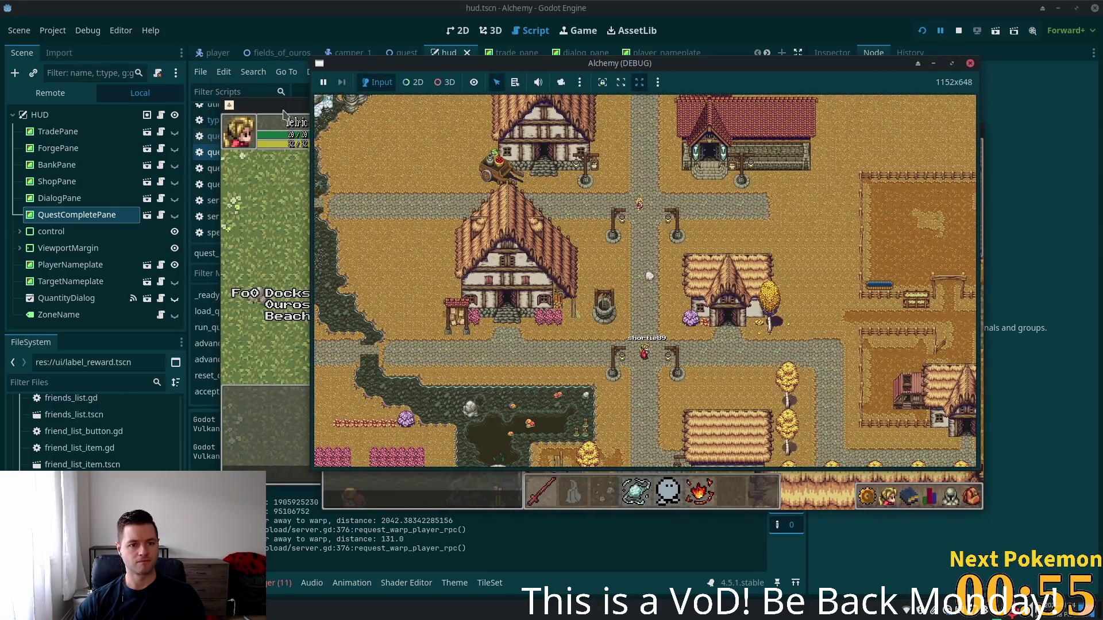
click(283, 114)
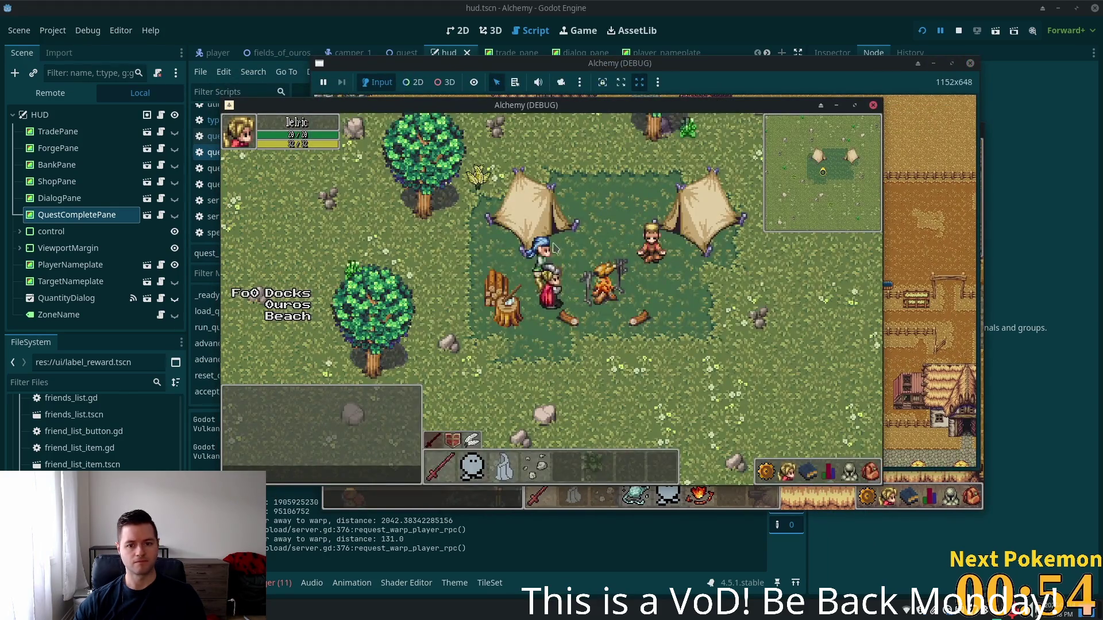
click(526, 262)
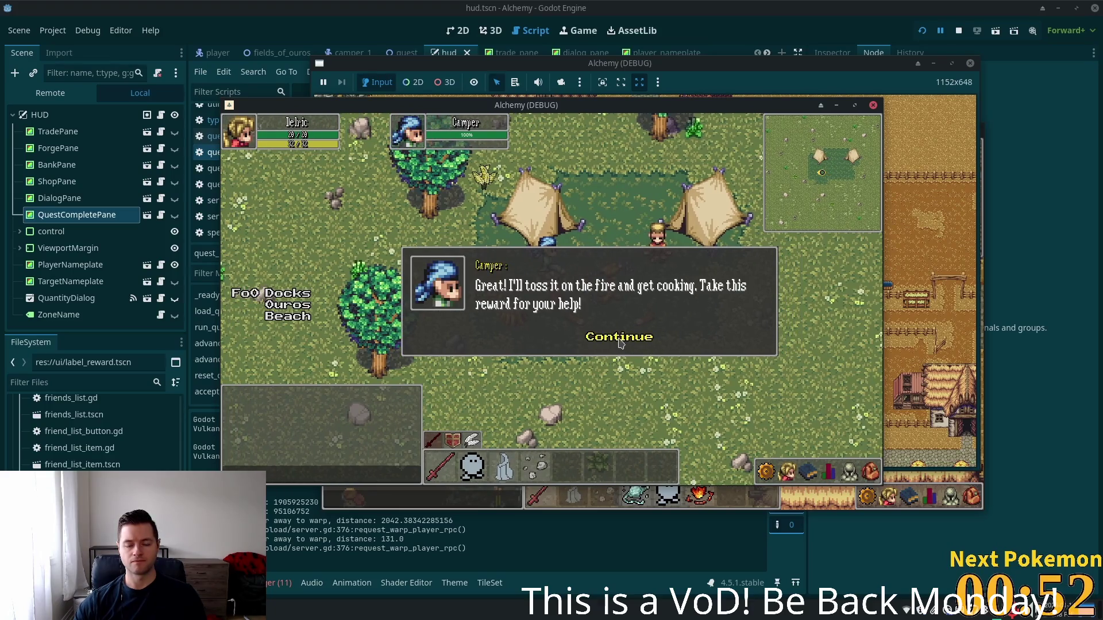
click(618, 339)
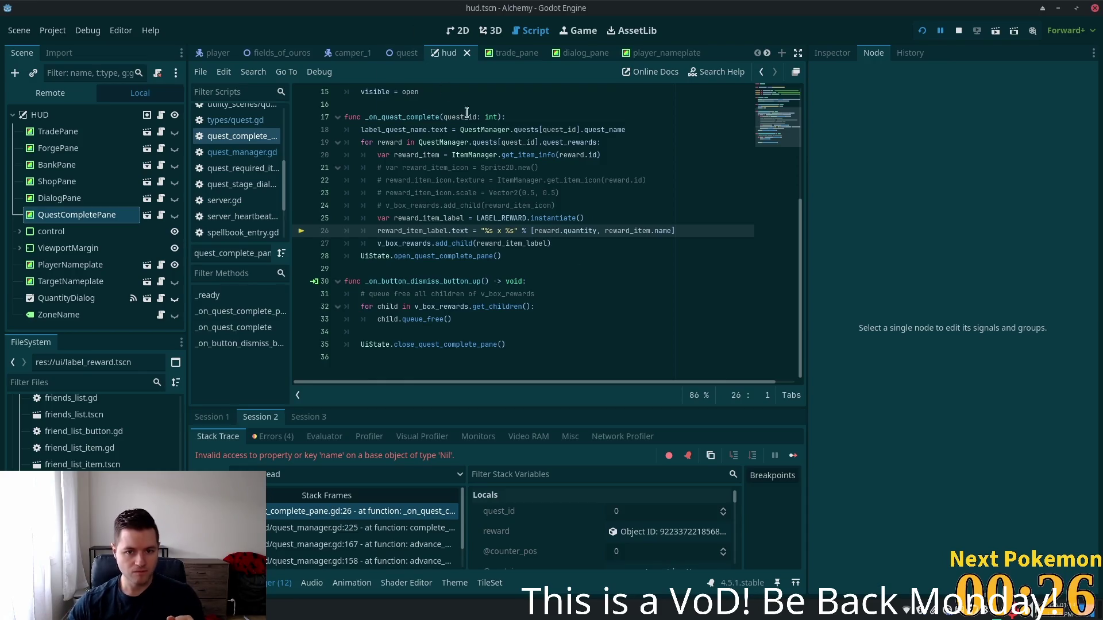
- Inspect get_item_info on line 20 and reward_item on failing line 26, then switch to Brave
double_click(505, 155)
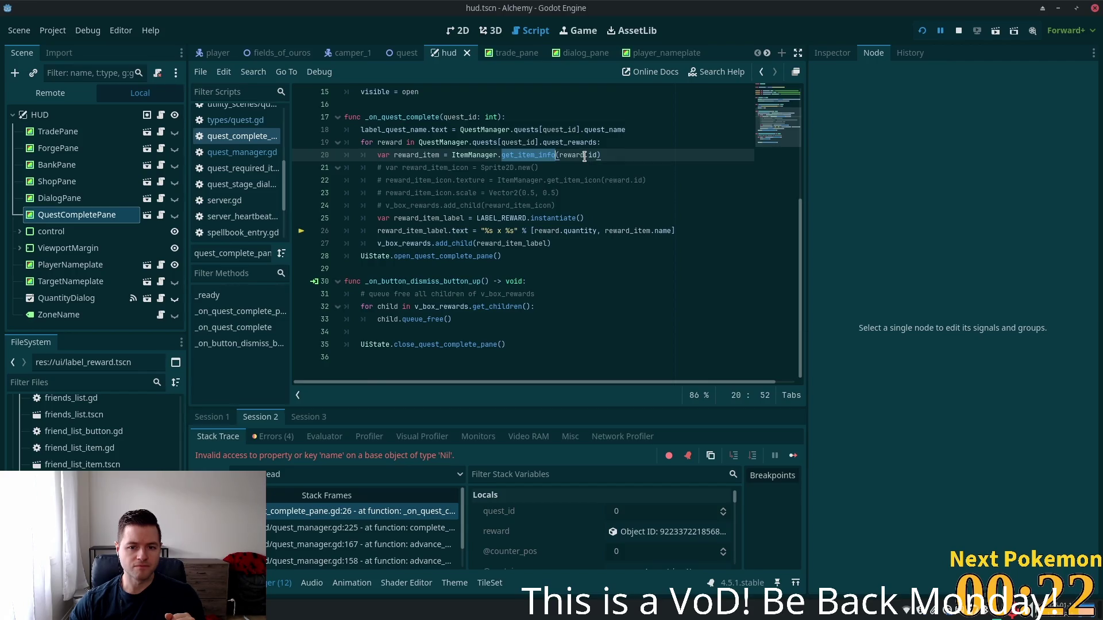
click(466, 227)
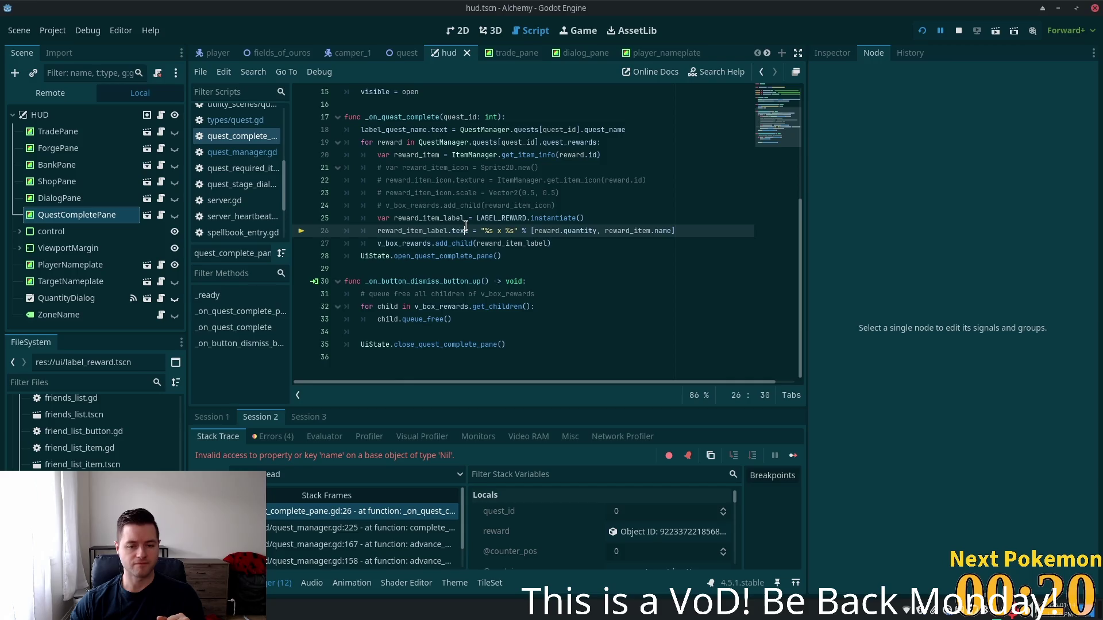
double_click(632, 231)
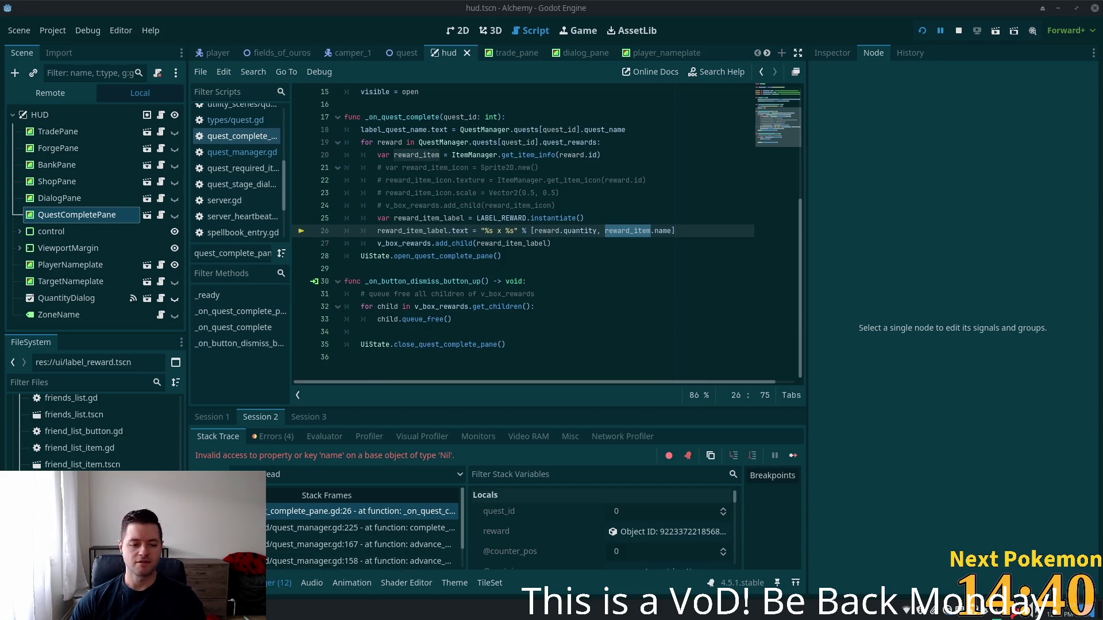
key(alt+Tab)
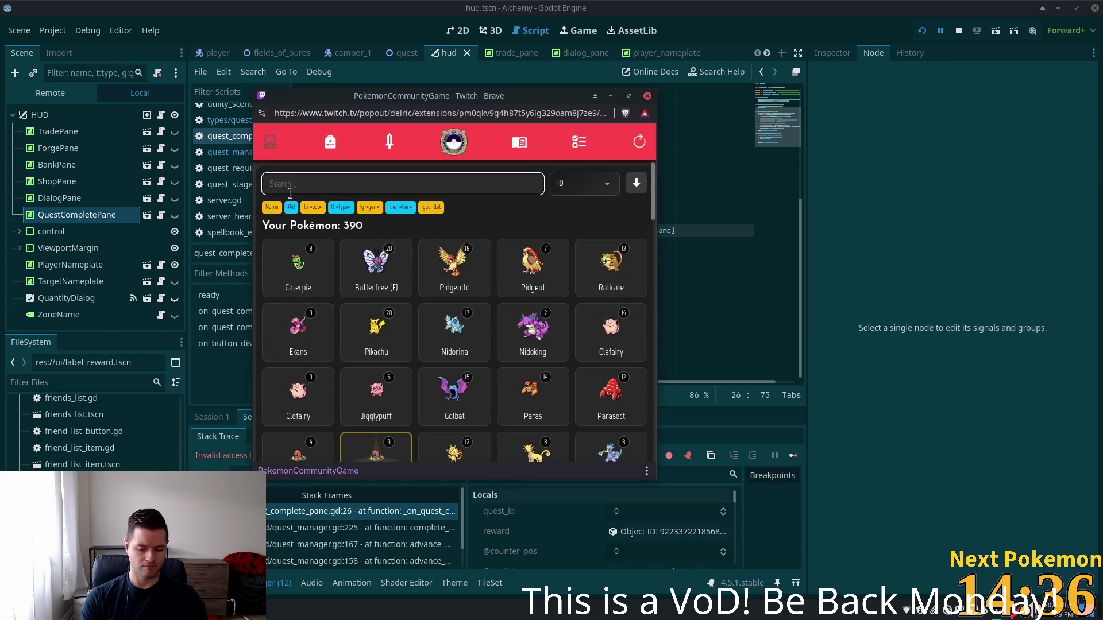
text(maku)
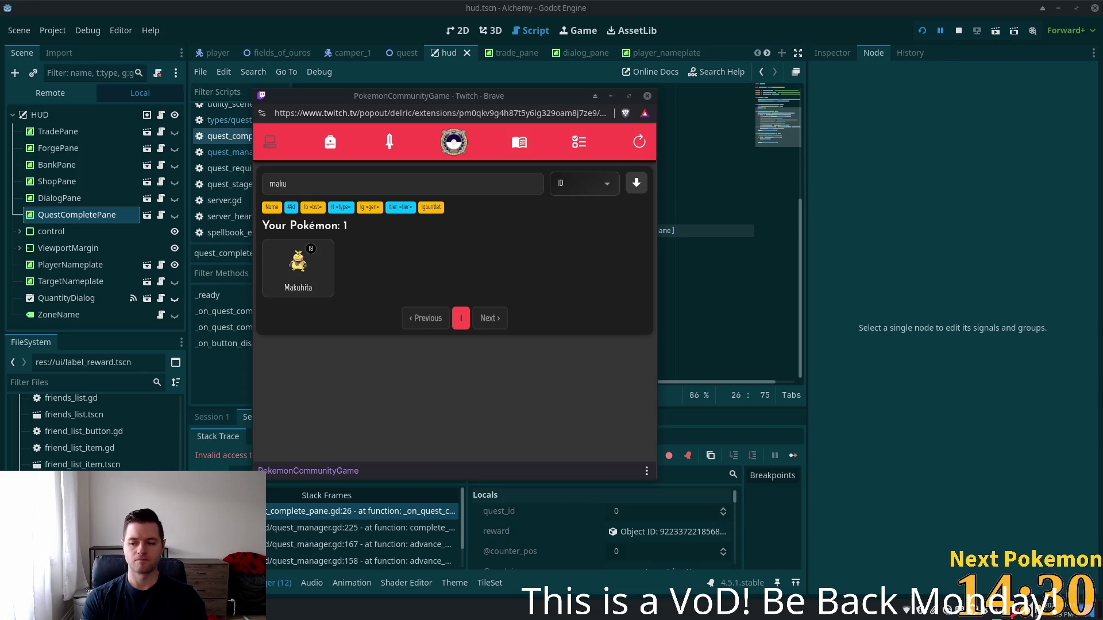
click(760, 5)
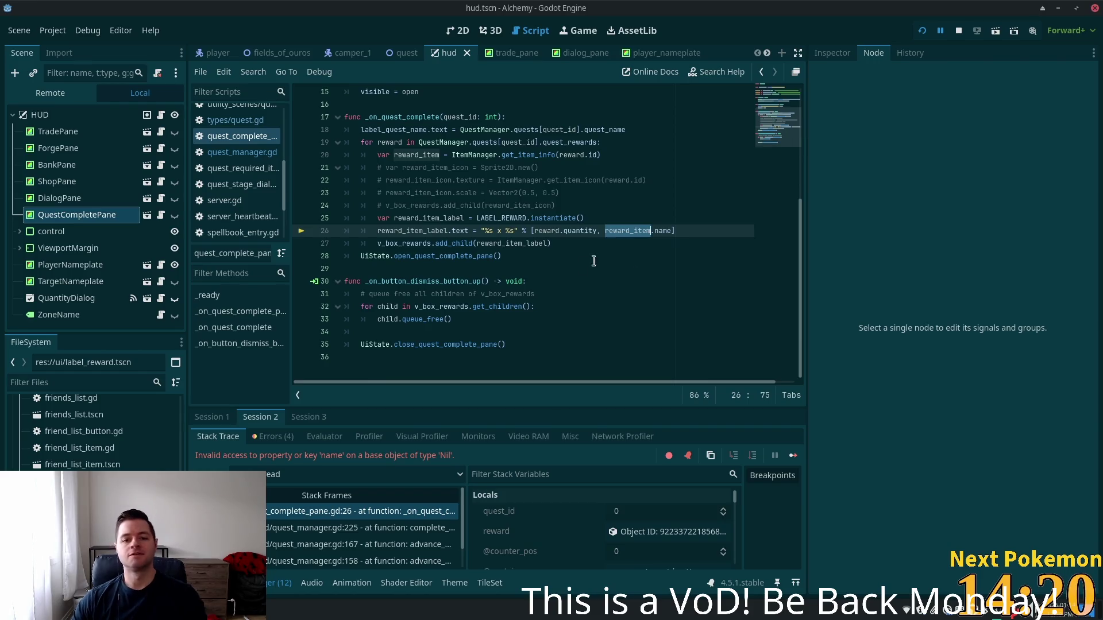
scroll(576, 264, up, 3)
click(574, 285)
scroll(574, 286, down, 2)
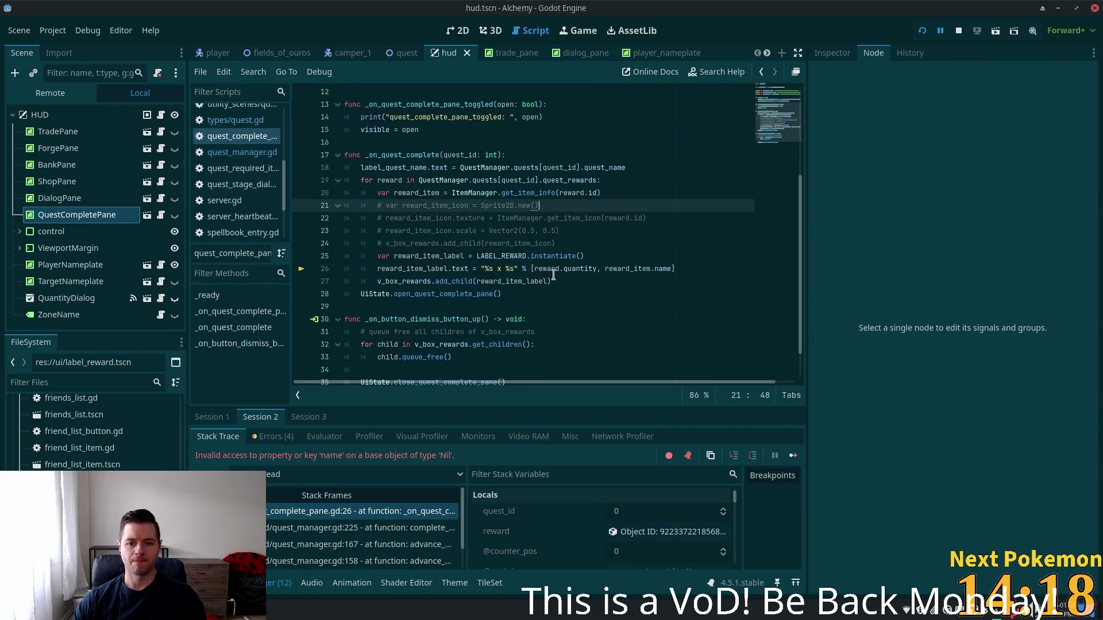
double_click(642, 268)
click(592, 193)
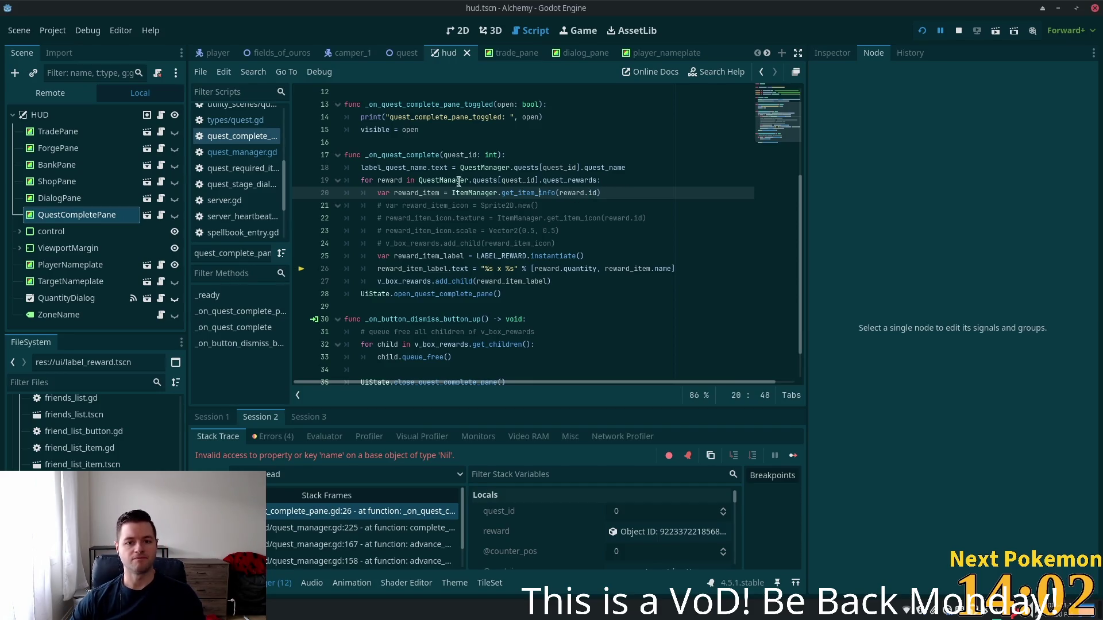
double_click(414, 193)
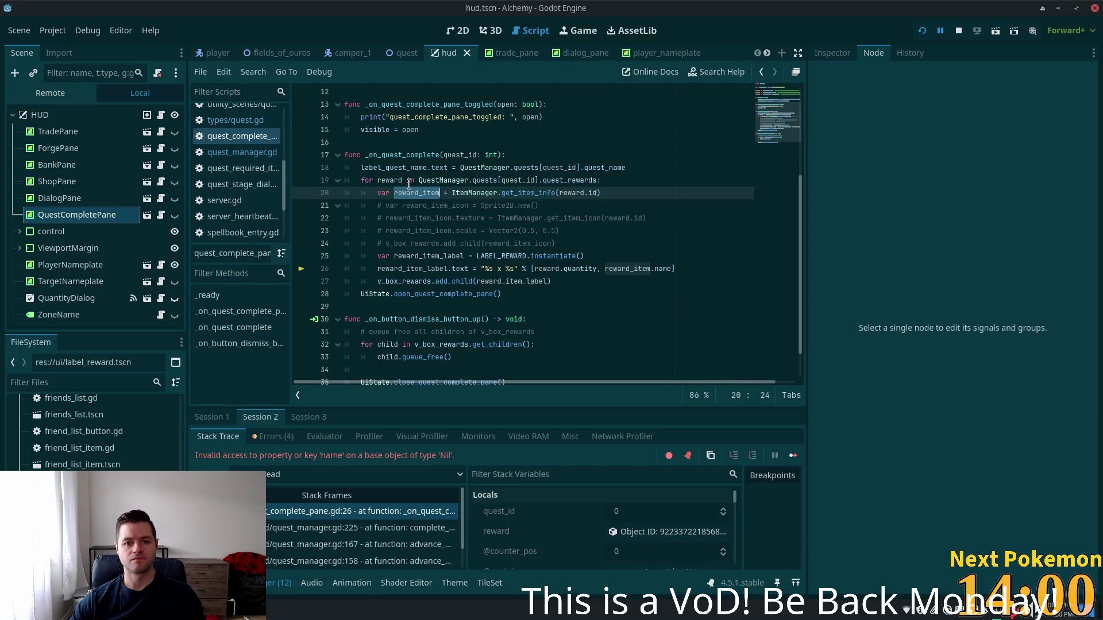
click(410, 181)
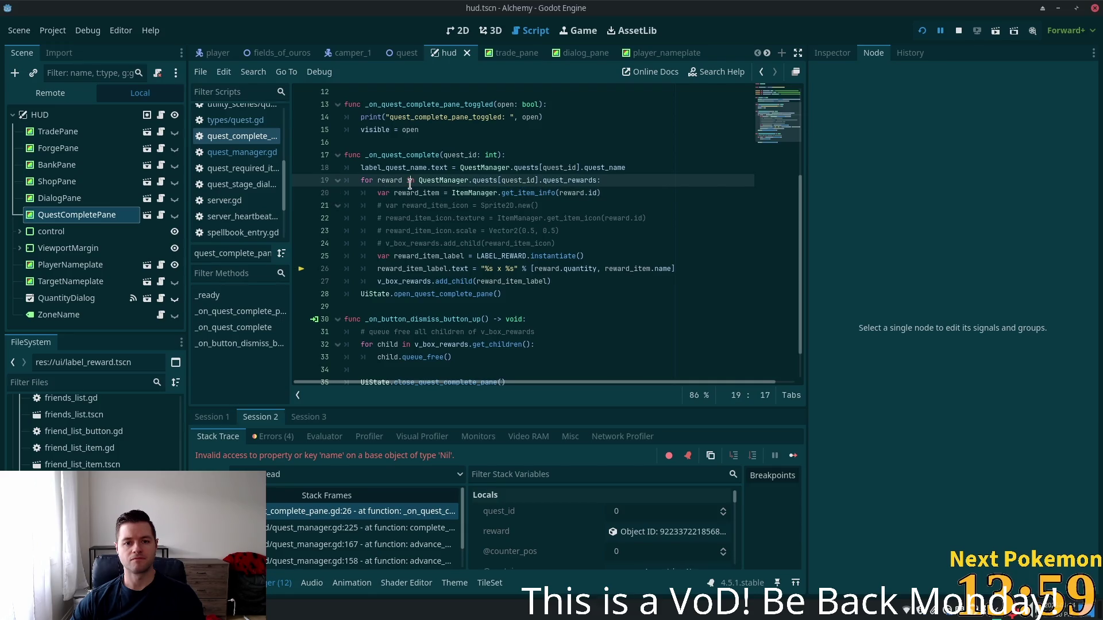
click(662, 183)
- Insert 'if reward.id >= 0 :' as new line 20 inside the reward loop
key(Return)
text(if rew)
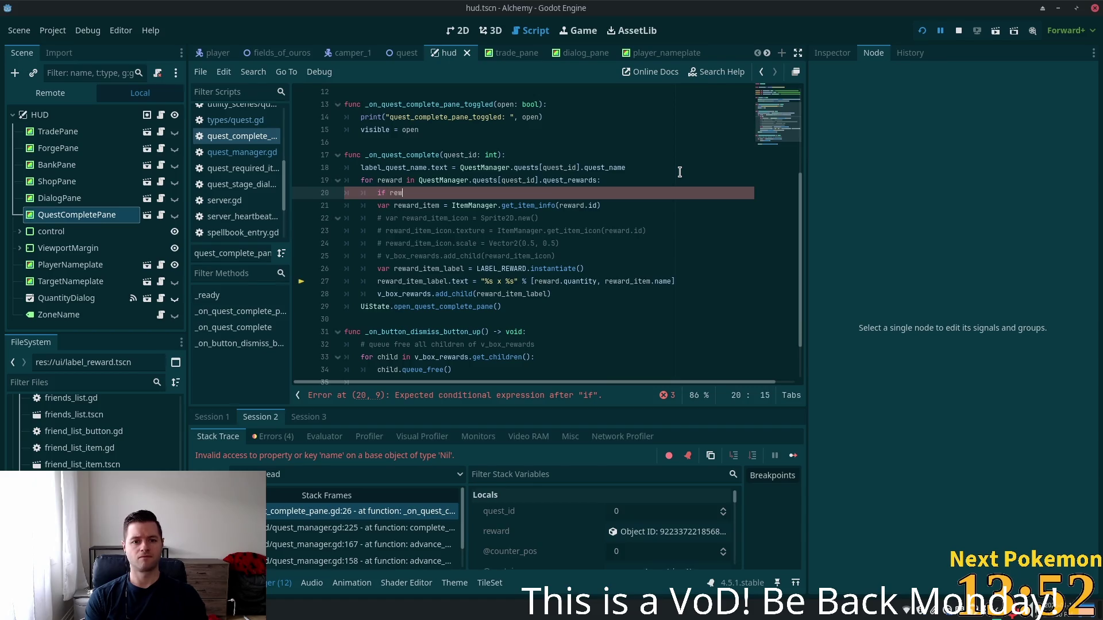
text(ard.)
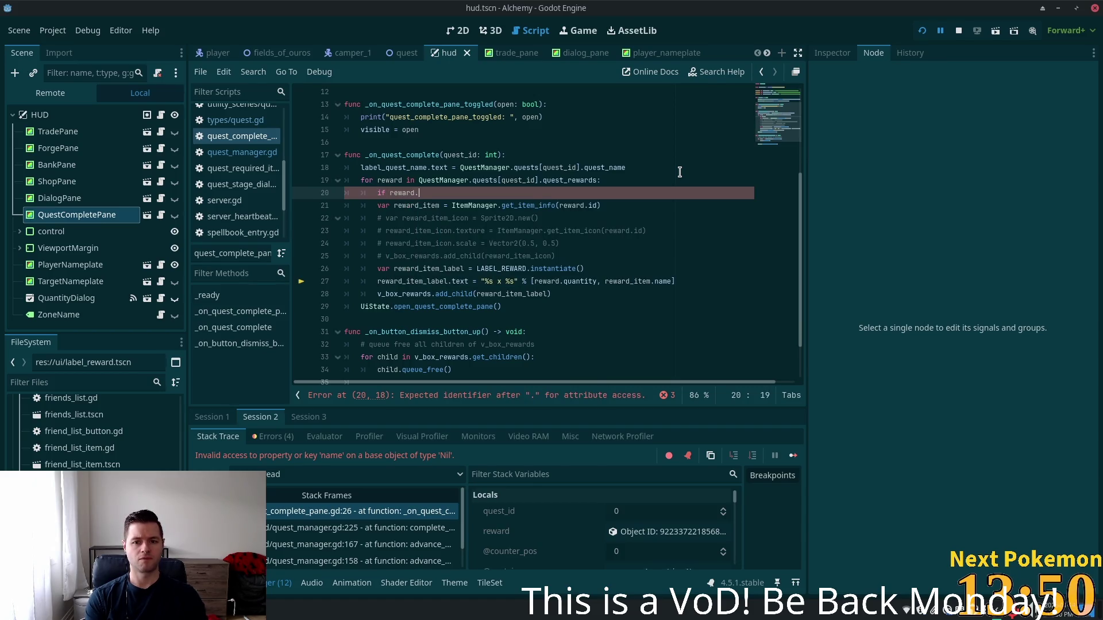
text(id)
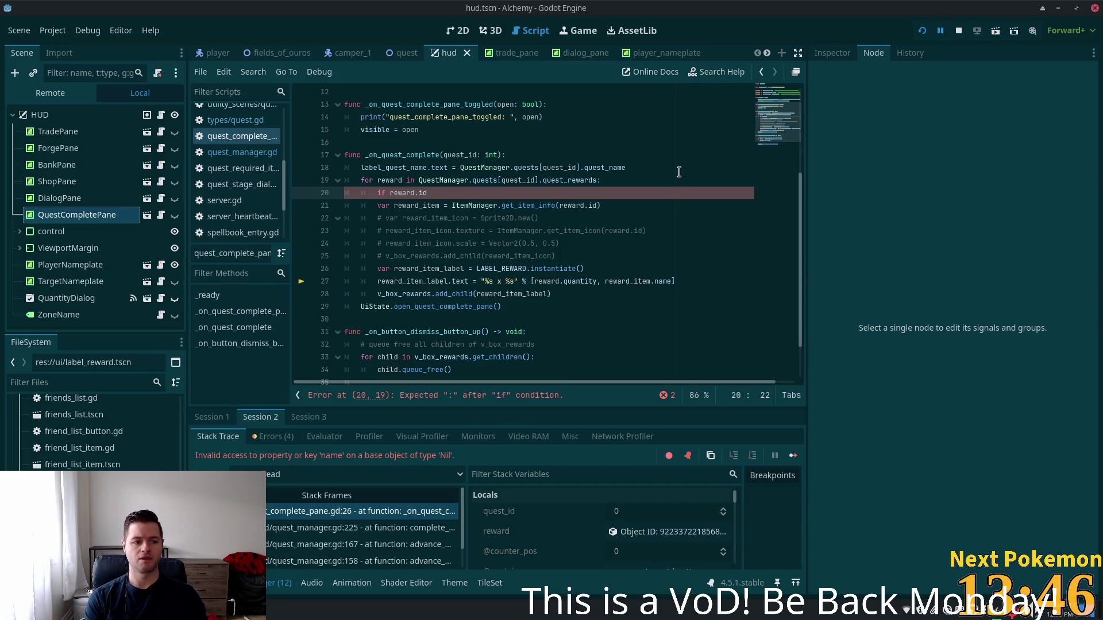
text( >)
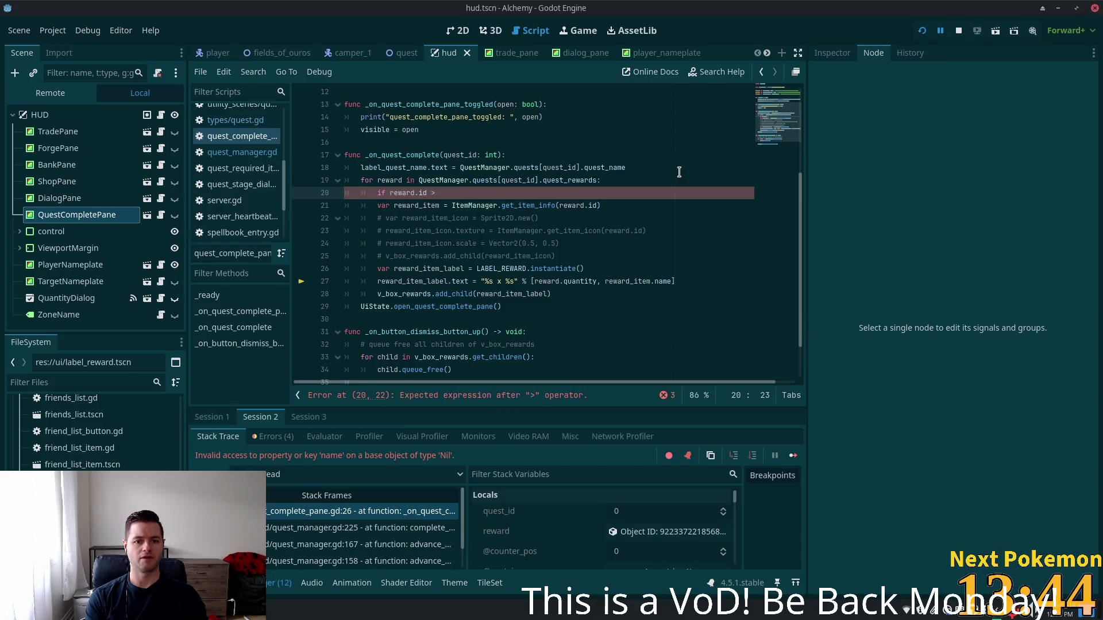
text(0)
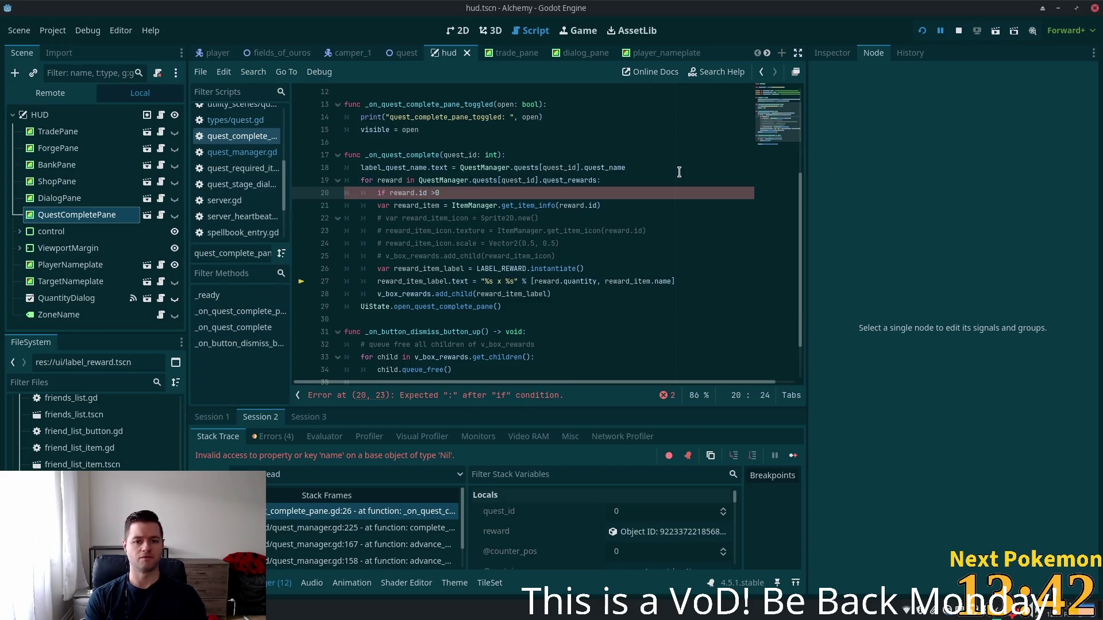
key(BackSpace)
text(= -)
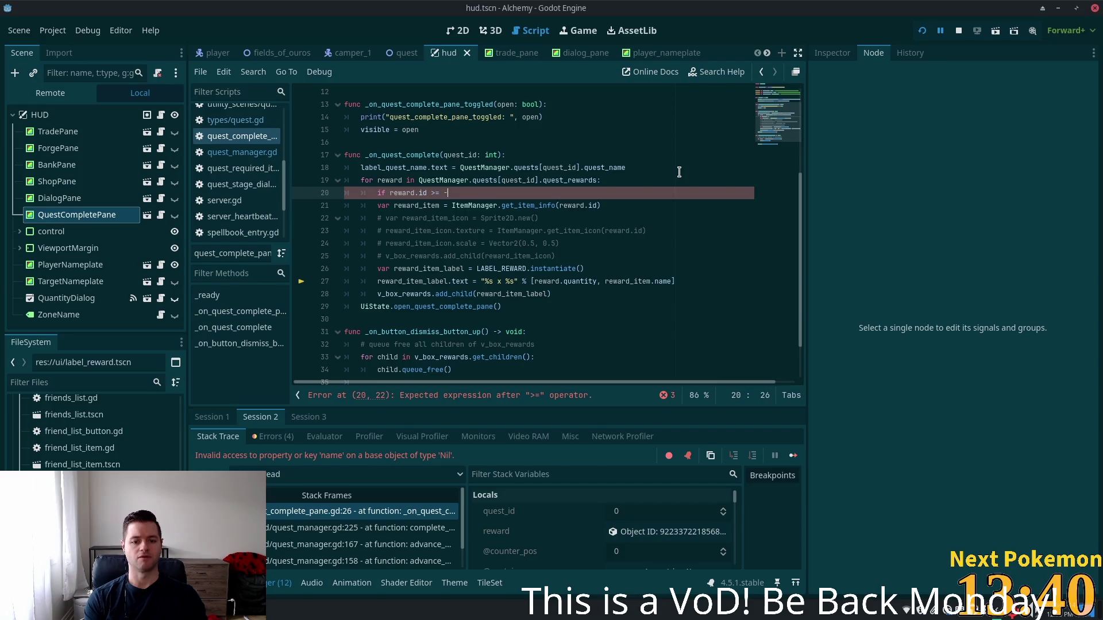
key(BackSpace)
text(0 :)
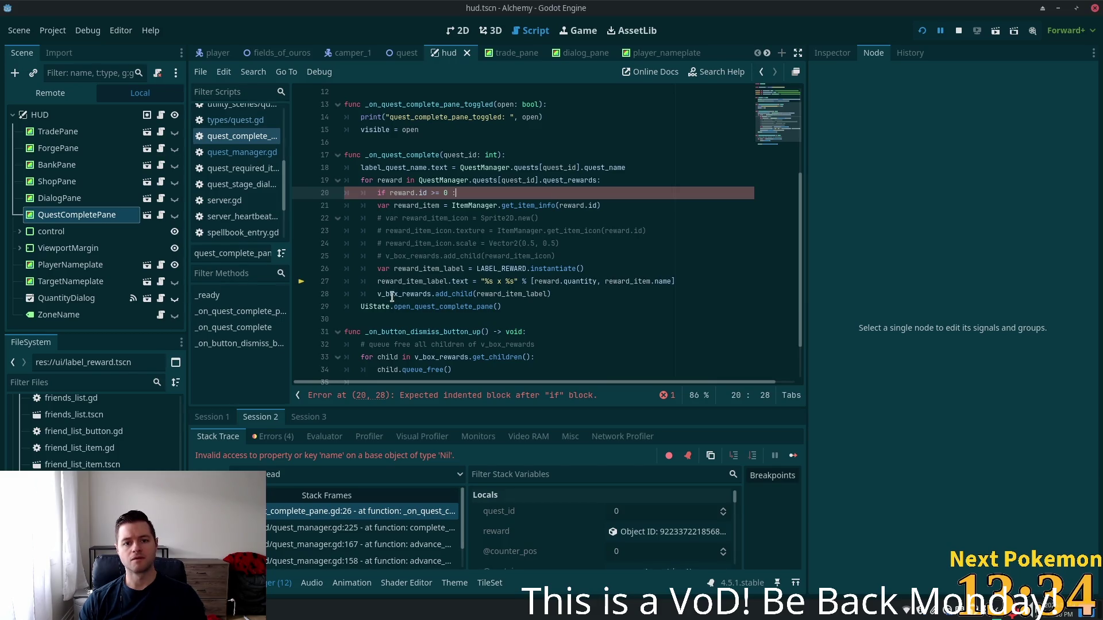
- Highlight v_box_rewards and reward_item_label uses and select the label instantiation line
click(412, 294)
double_click(412, 294)
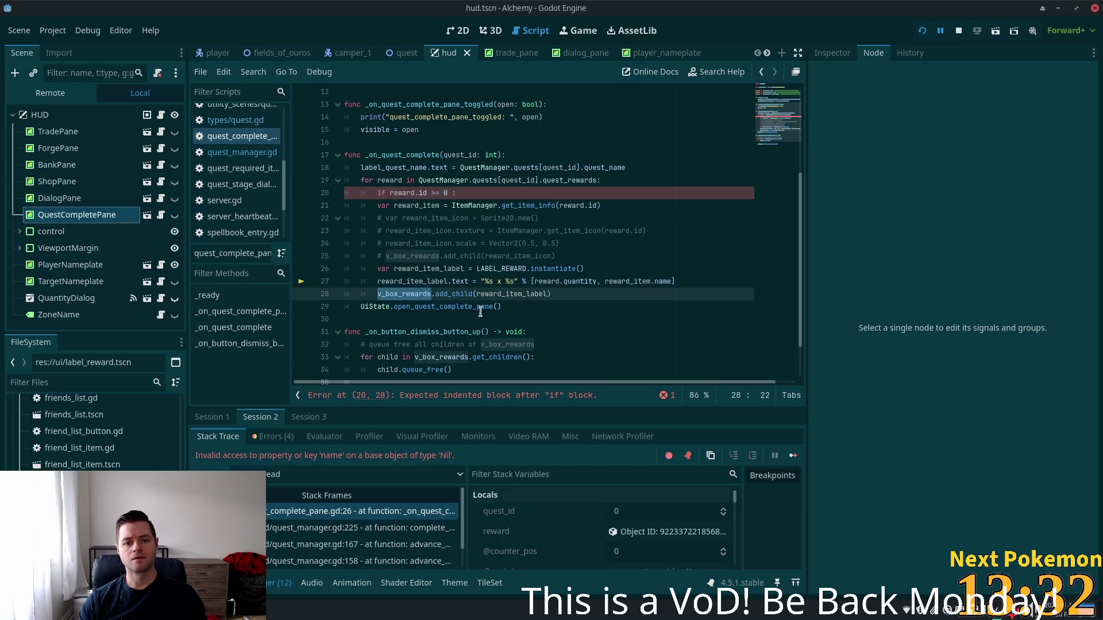
double_click(491, 294)
drag(600, 269, 378, 269)
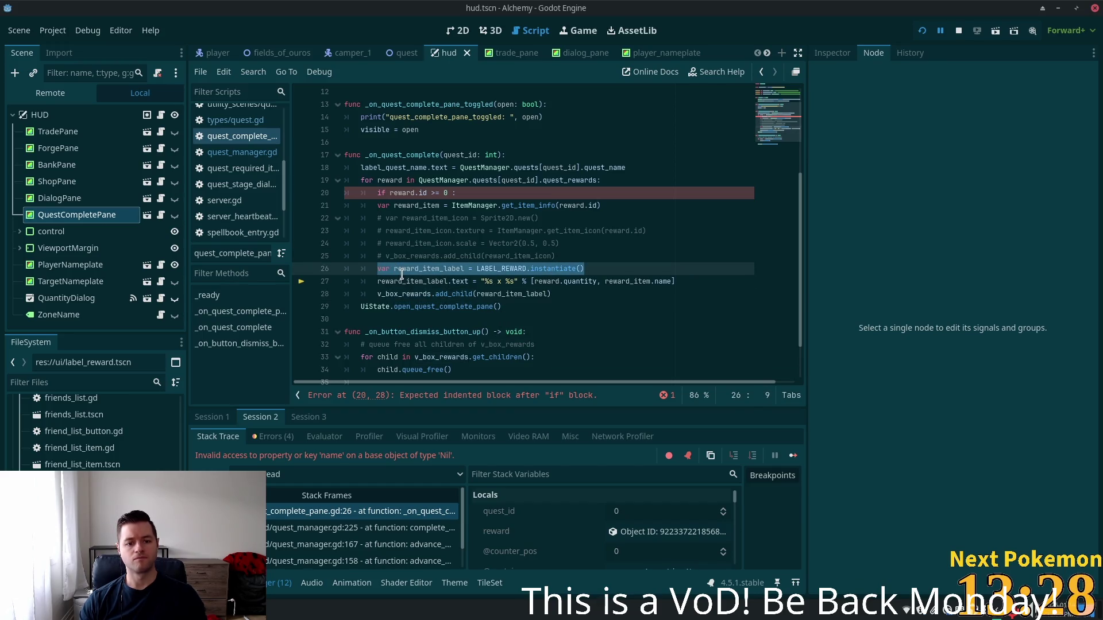
- Move the LABEL_REWARD.instantiate() line to the top of the for loop
key(ctrl+x)
click(616, 185)
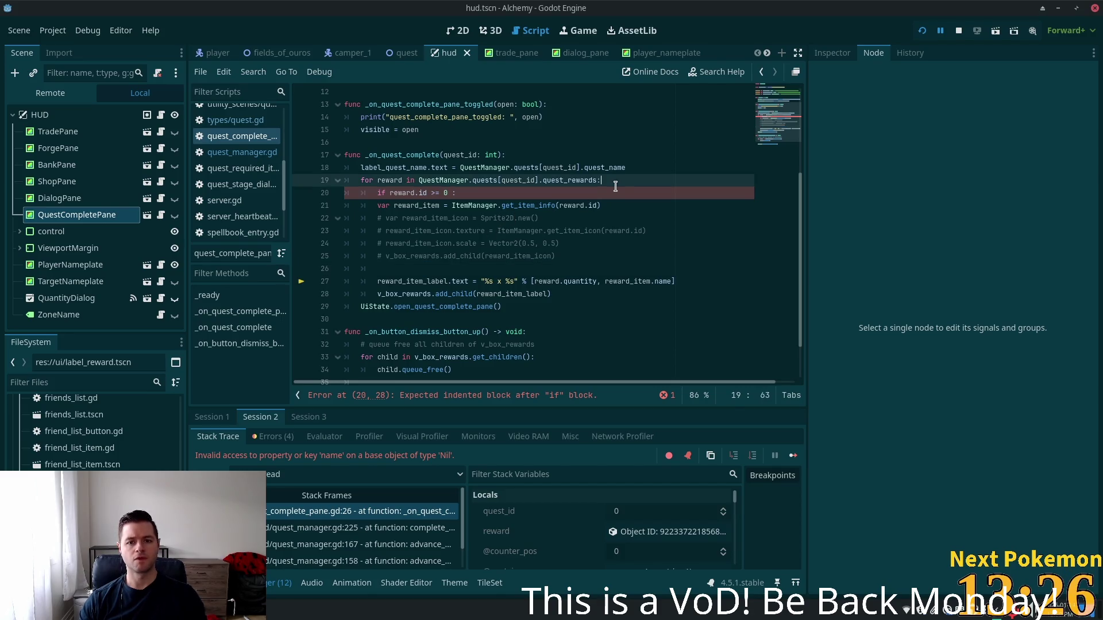
key(Return)
key(ctrl+v)
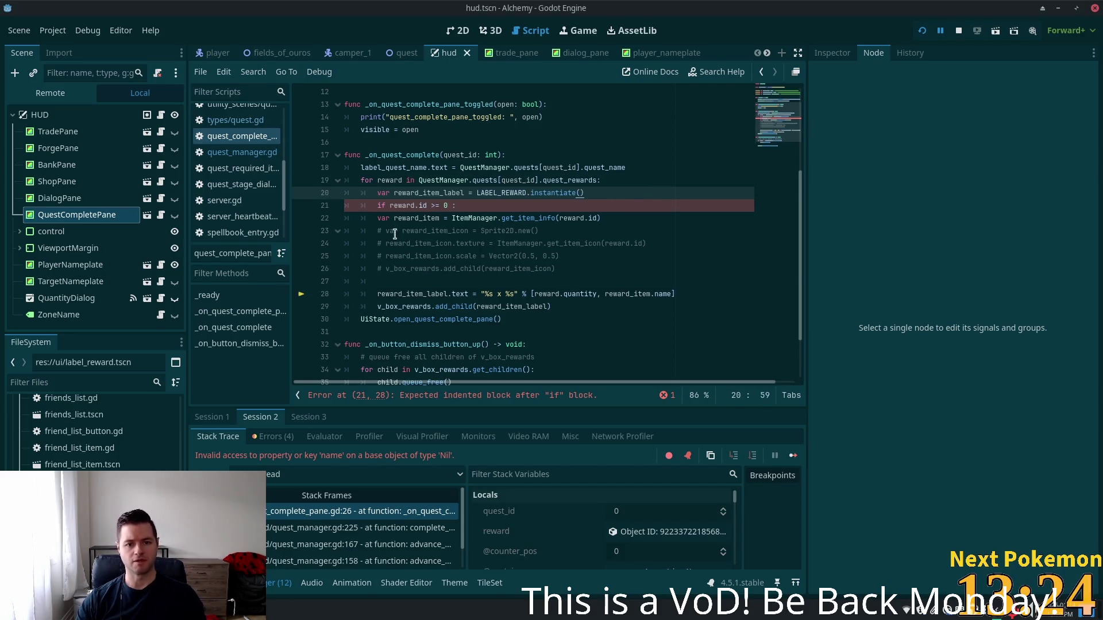
- Indent lines 22–28 under the reward.id check, raise the label text line, and type else
drag(345, 218, 424, 294)
key(Tab)
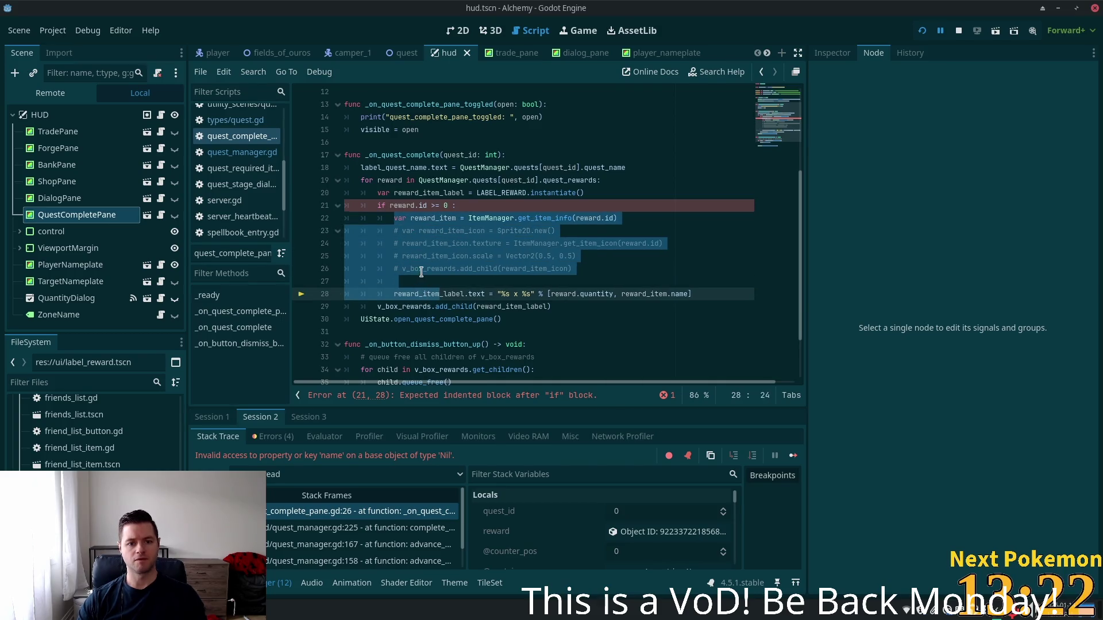
click(421, 270)
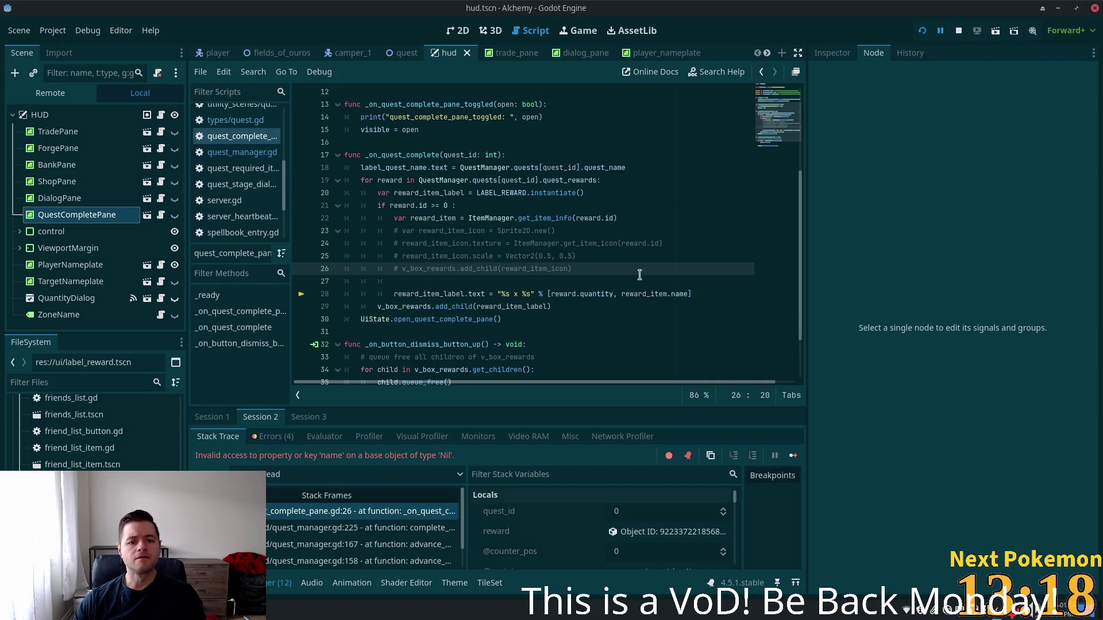
drag(693, 293, 395, 293)
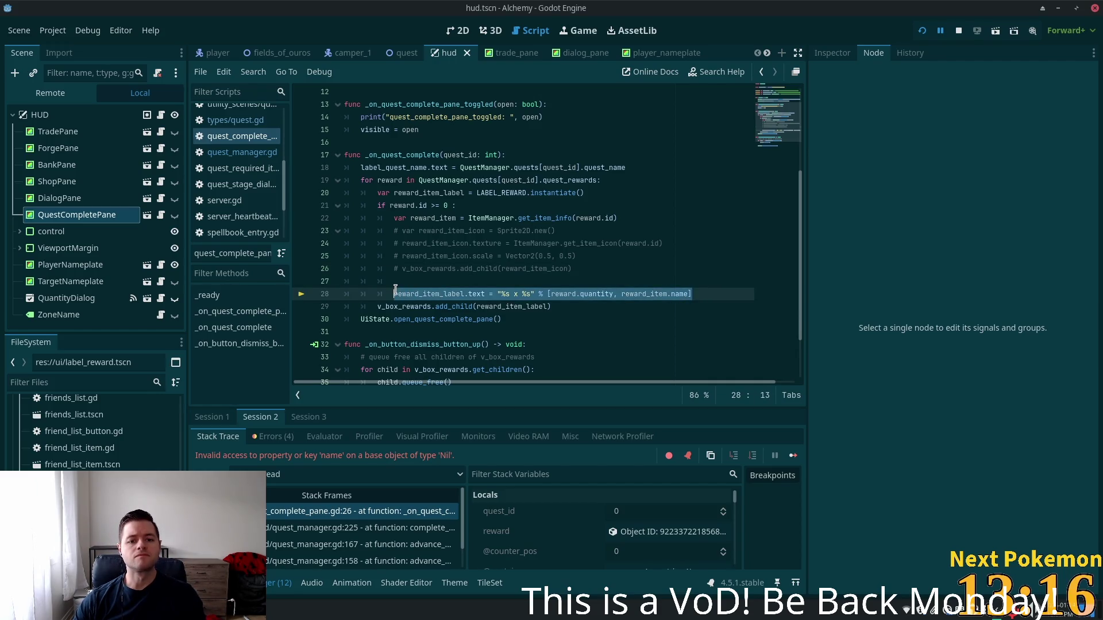
key(alt+Up)
key(alt+Up)
key(alt+Up)
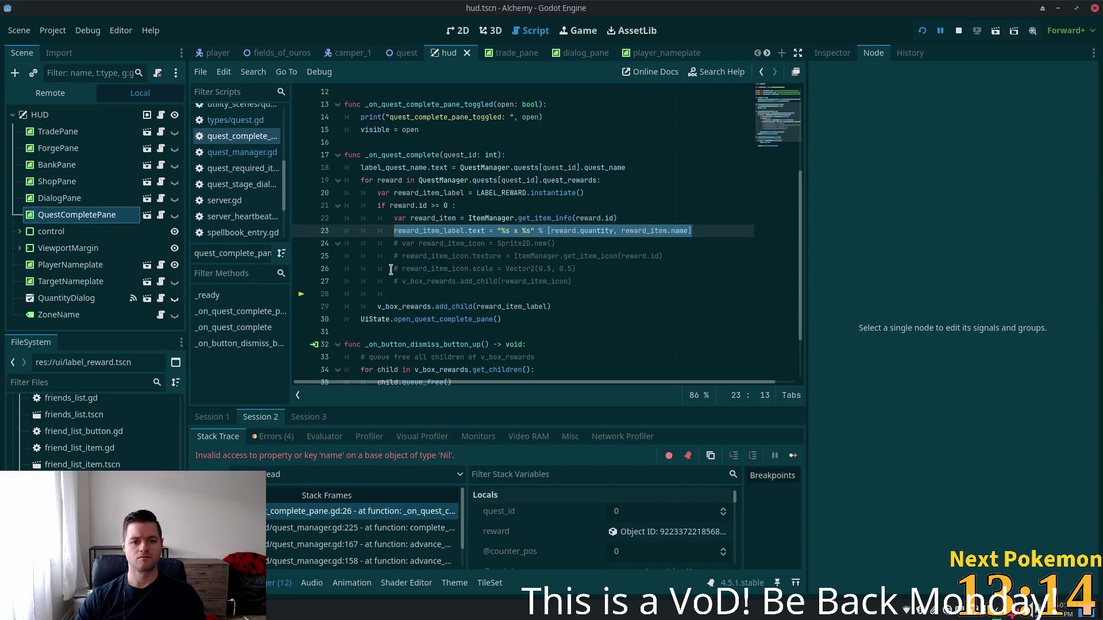
key(ctrl+Right)
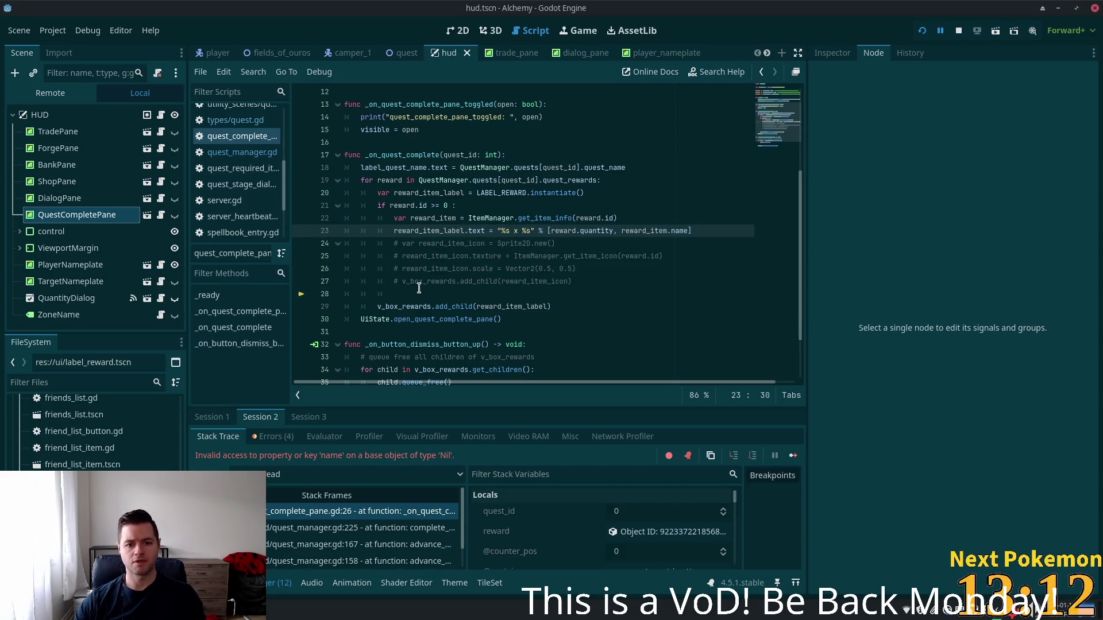
click(420, 289)
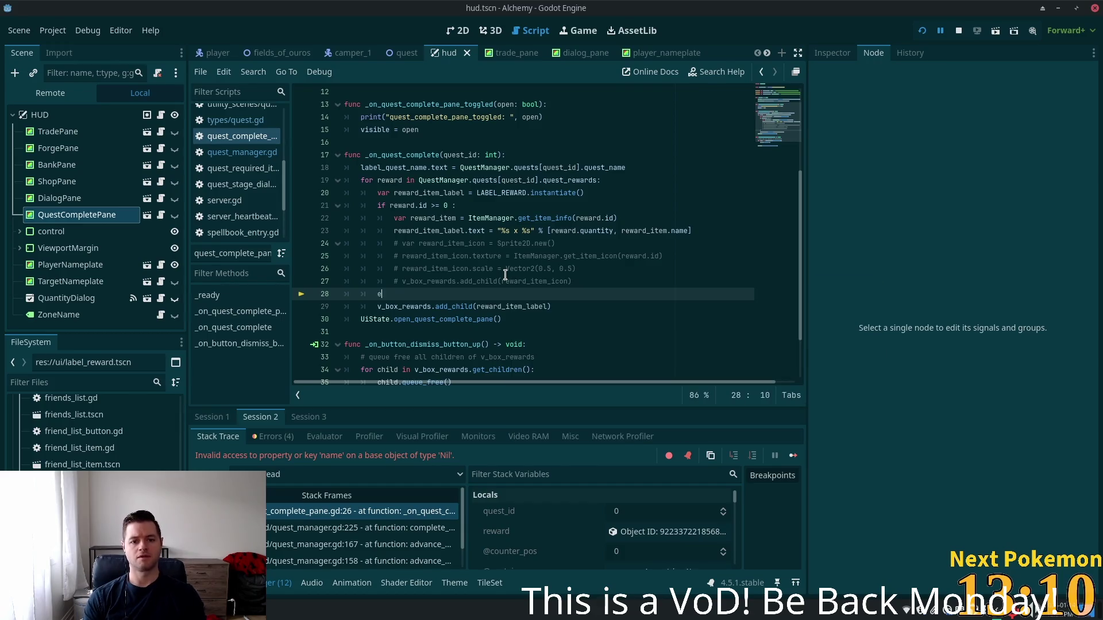
text(else)
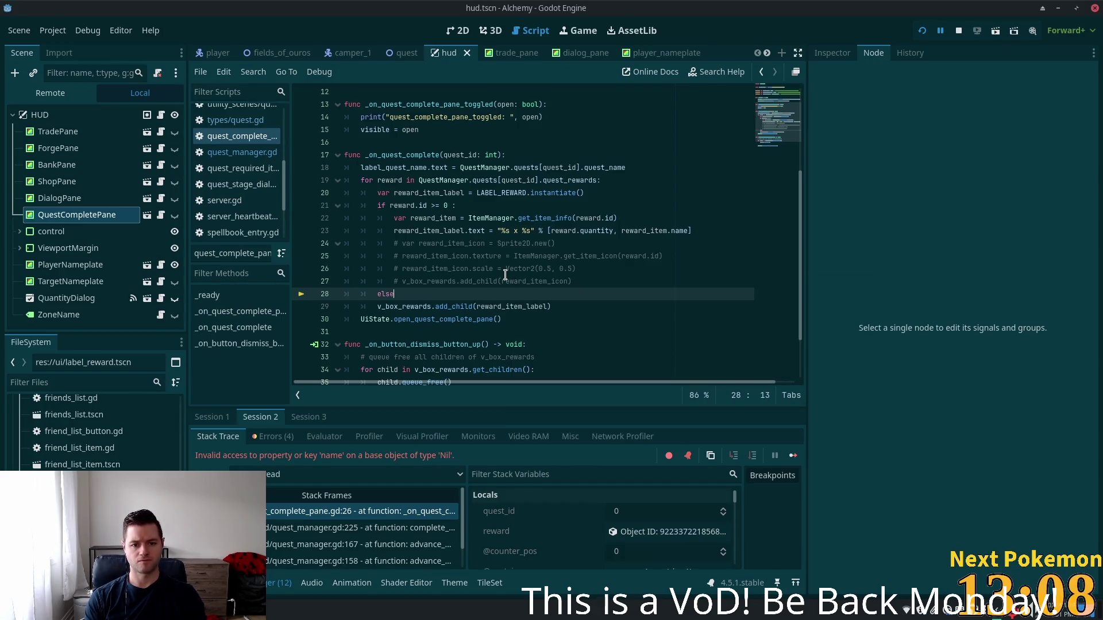